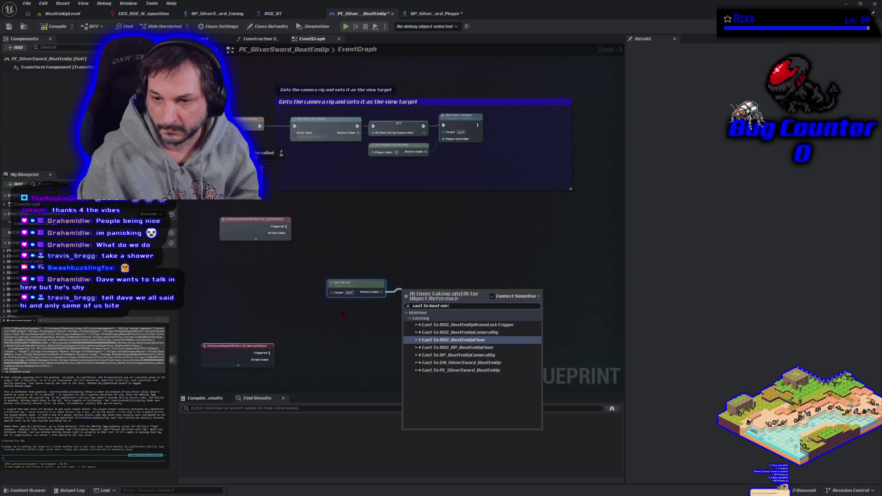
Delete the unused Get Owner node, then browse 'get actor' actions without adding anything.
left_click_drag(342, 303, 345, 285)
key("Delete")
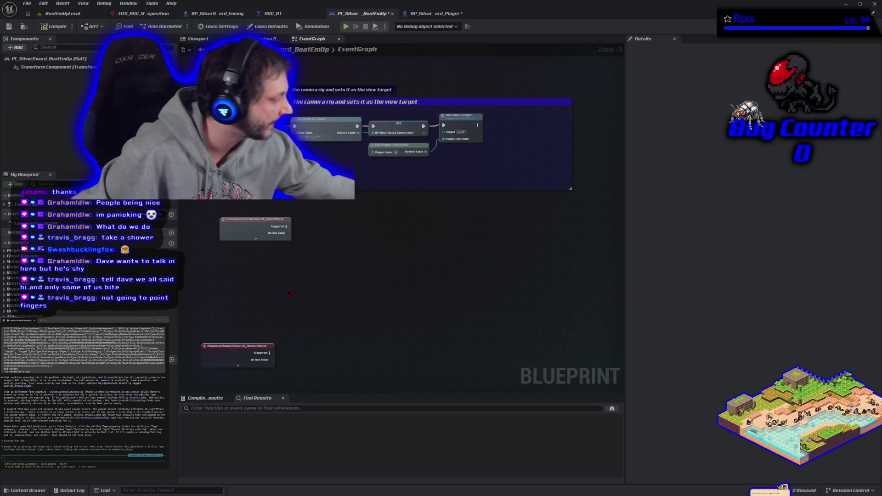
right_click(303, 267)
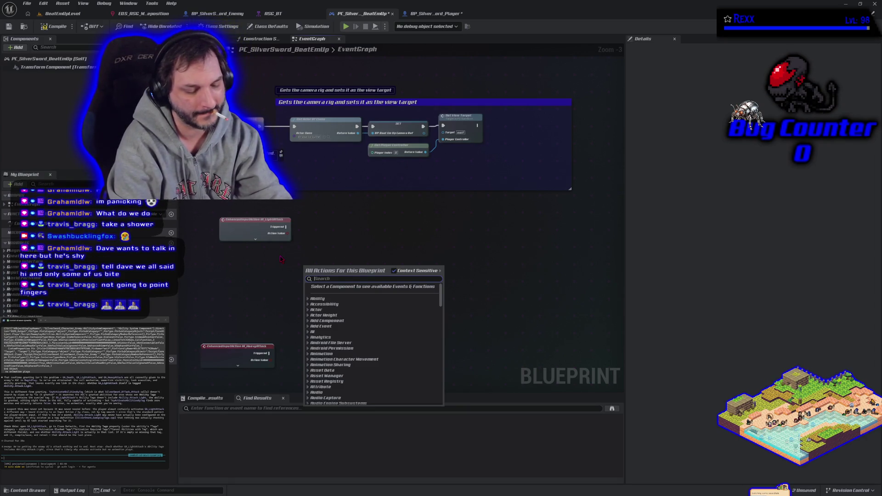
type("get ")
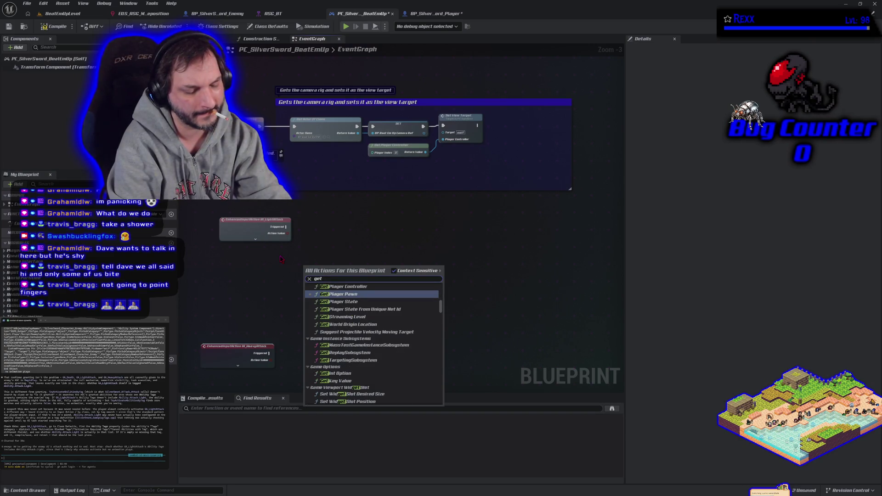
type("actor")
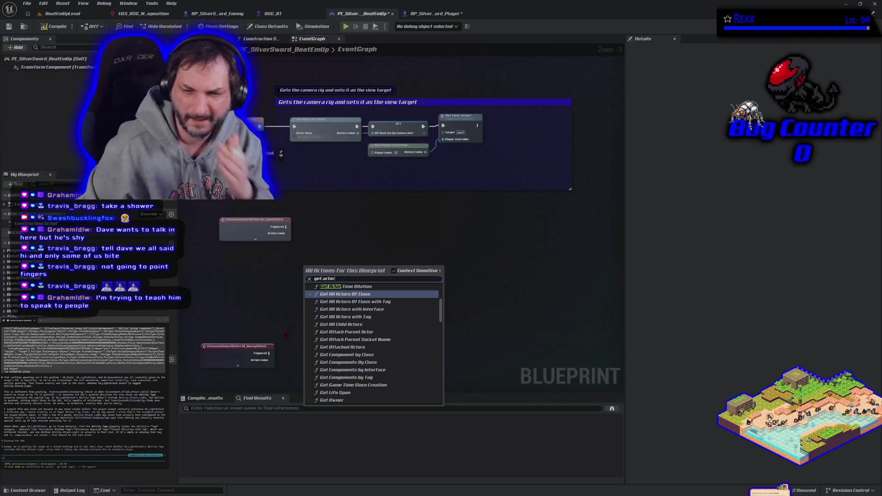
scroll(388, 357, "down", 10)
scroll(388, 357, "down", 2)
scroll(363, 308, "down", 3)
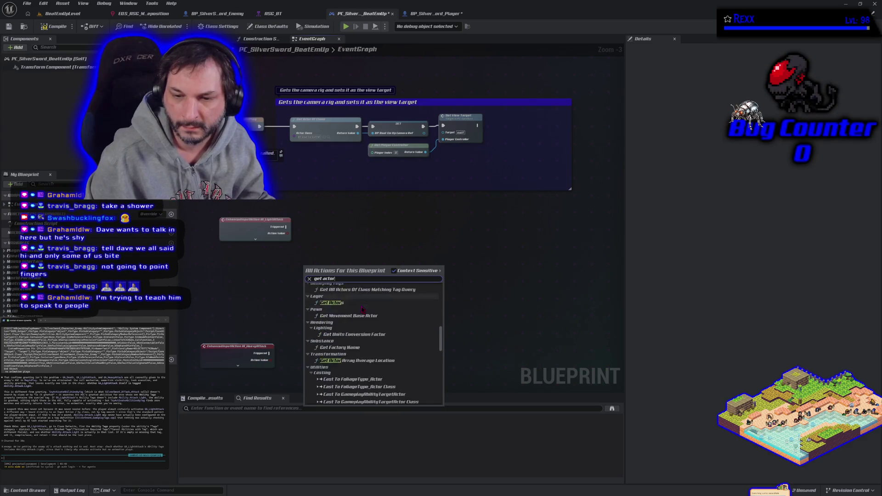
left_click(363, 232)
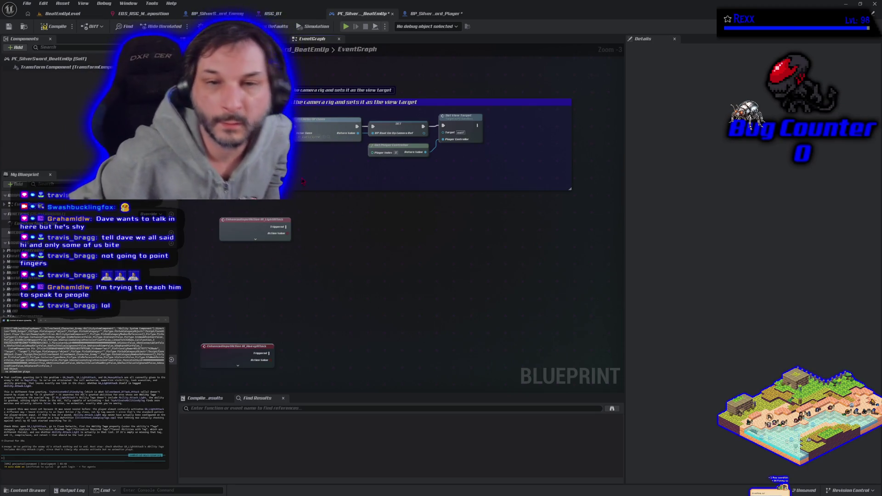
In BP_SilverSword_Player, bring the BeginPlay, Melee Hit Trace and Camera Rig Ref sections into view.
left_click(434, 13)
mouse_move(473, 116)
left_mouse_down()
mouse_move(401, 210)
mouse_move(391, 258)
mouse_move(380, 169)
mouse_move(403, 148)
mouse_move(436, 279)
mouse_move(539, 305)
left_mouse_up()
scroll(403, 148, "down", 3)
scroll(441, 242, "up", 4)
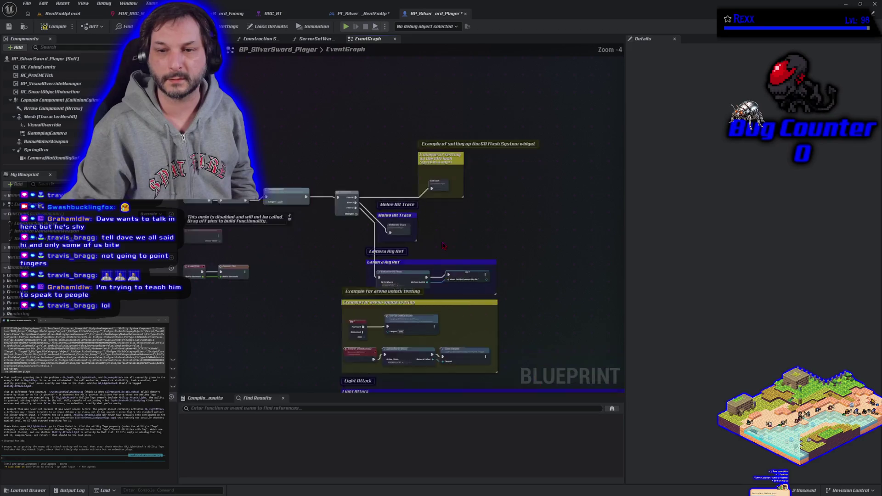
left_click_drag(446, 240, 550, 265)
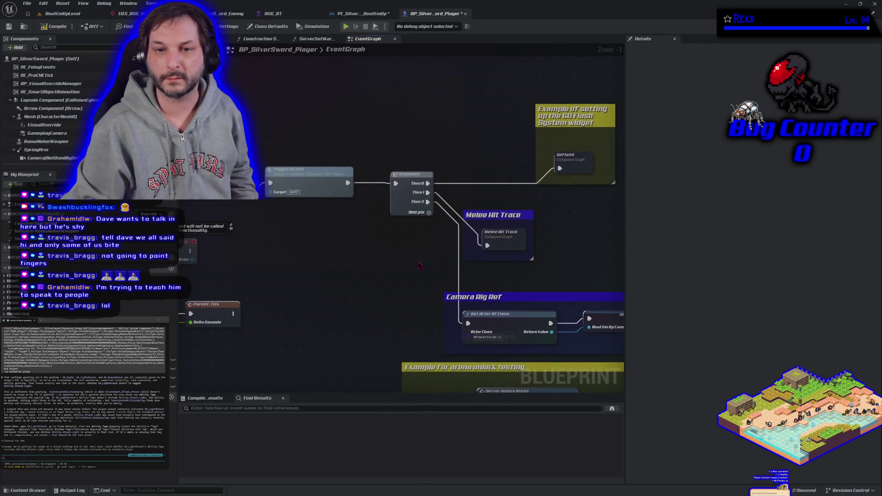
left_click_drag(358, 261, 526, 278)
scroll(391, 235, "down", 2)
mouse_move(392, 236)
left_mouse_down()
mouse_move(253, 228)
mouse_move(193, 236)
left_mouse_up()
Move the Sequence with its Melee Hit Trace and Camera Rig Ref groups, and add a Then 3 output.
mouse_move(306, 97)
left_mouse_down()
mouse_move(330, 184)
mouse_move(395, 238)
mouse_move(517, 309)
left_mouse_up()
mouse_move(305, 204)
left_mouse_down()
mouse_move(397, 148)
mouse_move(573, 199)
left_mouse_up()
mouse_move(554, 245)
left_mouse_down()
mouse_move(379, 226)
mouse_move(251, 200)
left_mouse_up()
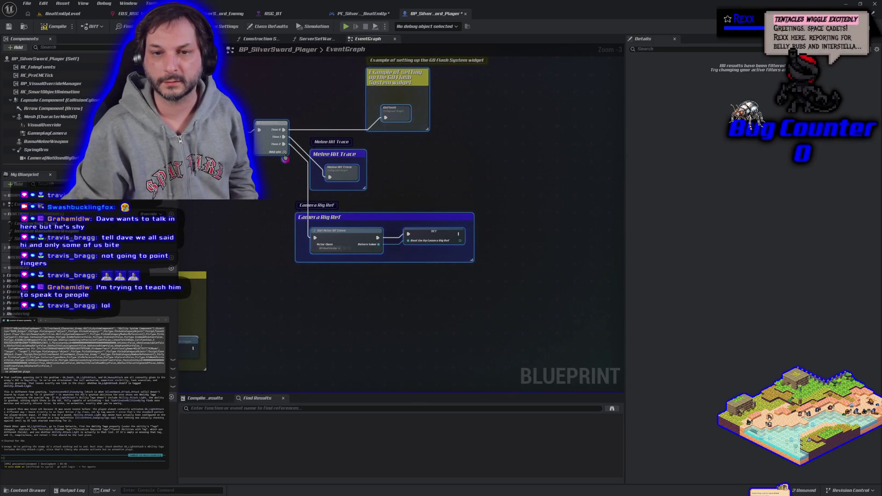
left_click(285, 153)
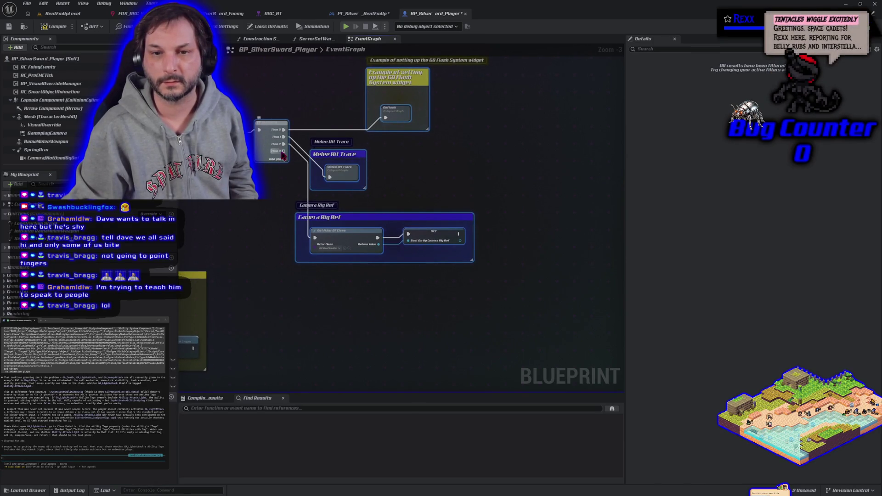
Cast Get Player Controller to PC_SilverSword_BeatEmUp, driven from the Sequence's Then 3.
right_click(274, 288)
type("get playe")
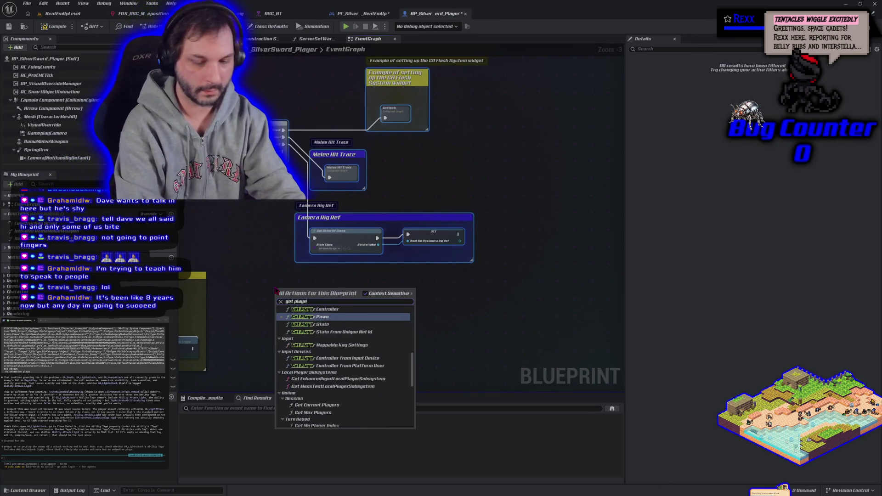
type("r co")
key("Return")
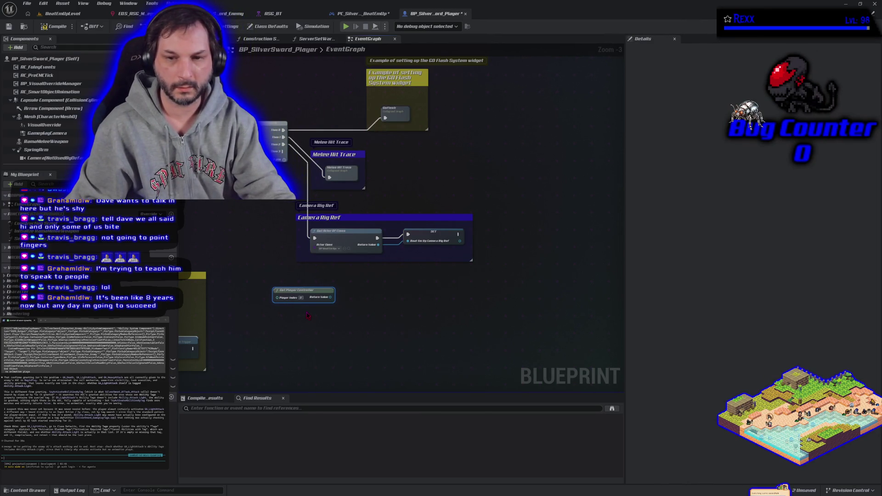
left_click_drag(331, 297, 344, 290)
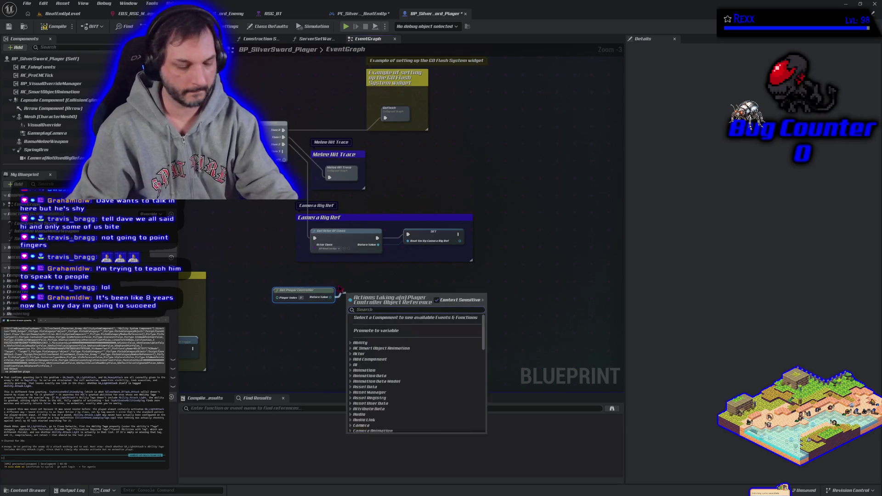
type("cast tto pc")
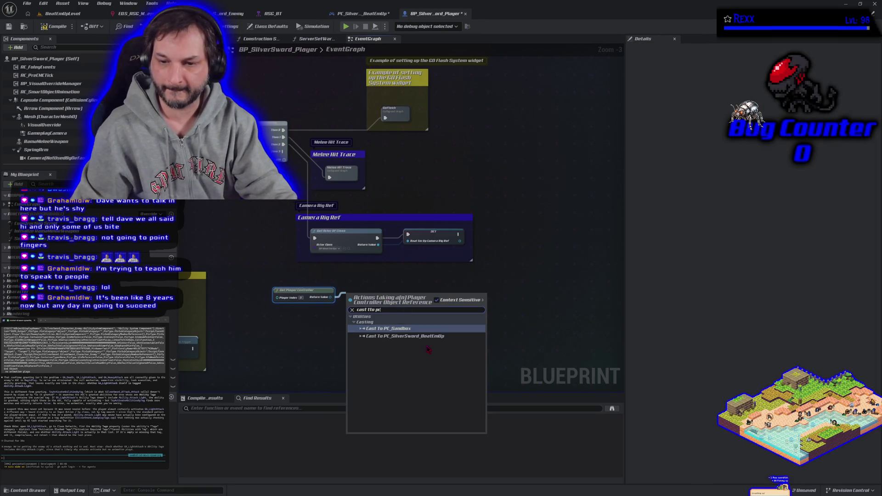
left_click(404, 336)
mouse_move(283, 151)
left_mouse_down()
mouse_move(336, 177)
mouse_move(329, 257)
mouse_move(347, 301)
left_mouse_up()
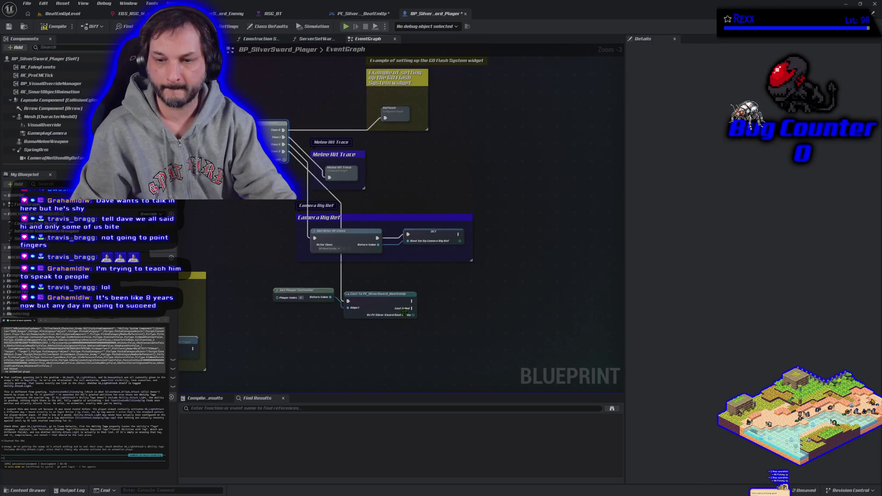
Promote the cast result to a new variable, then compile and save the player blueprint.
left_click_drag(414, 315, 435, 318)
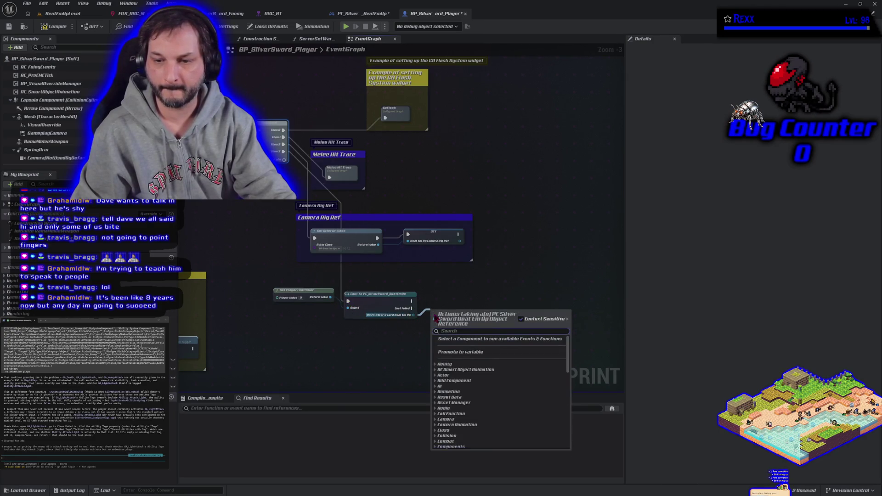
left_click(461, 352)
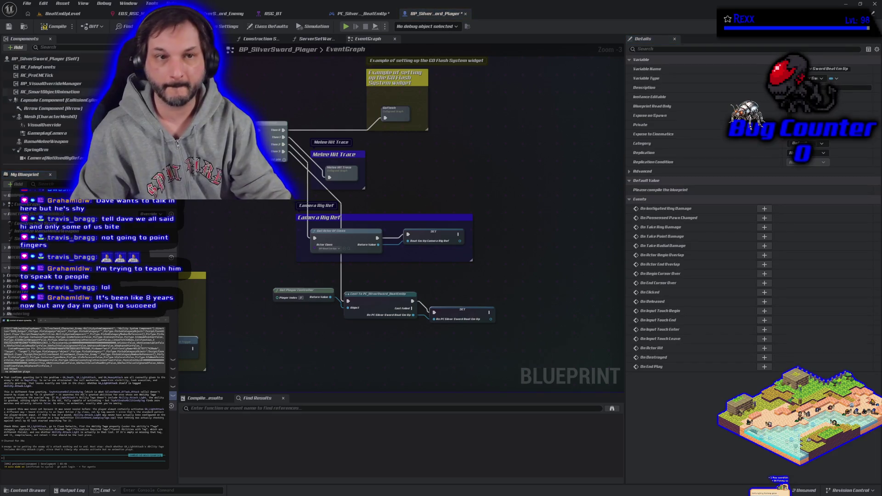
left_click(56, 29)
left_click(9, 26)
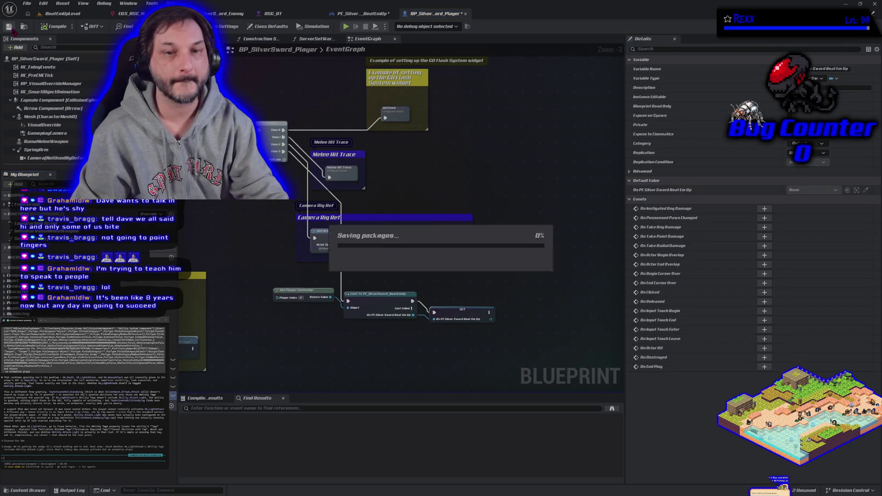
right_click(439, 353)
left_click_drag(447, 317, 446, 304)
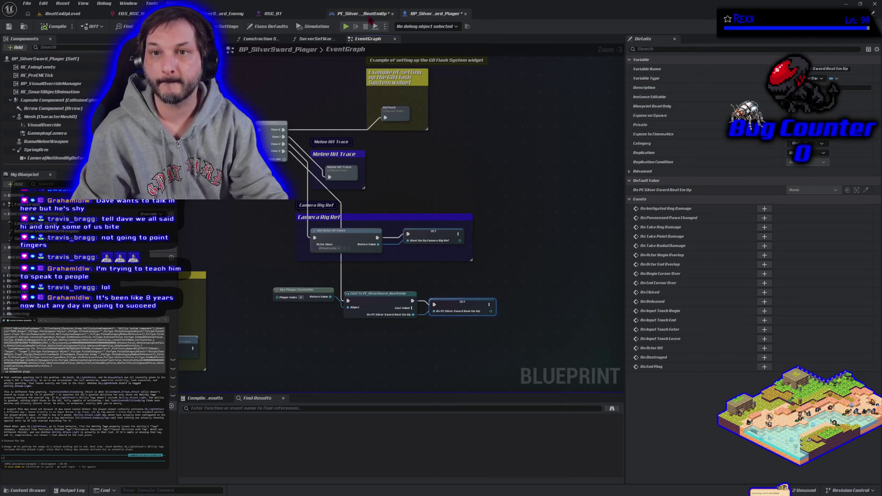
left_click(369, 14)
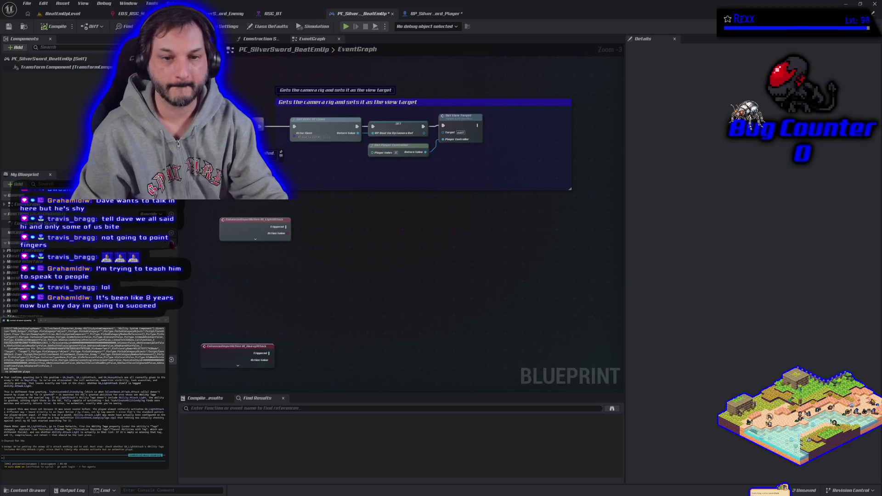
Add a Get Player Pawn node to the controller's event graph.
left_click(172, 244)
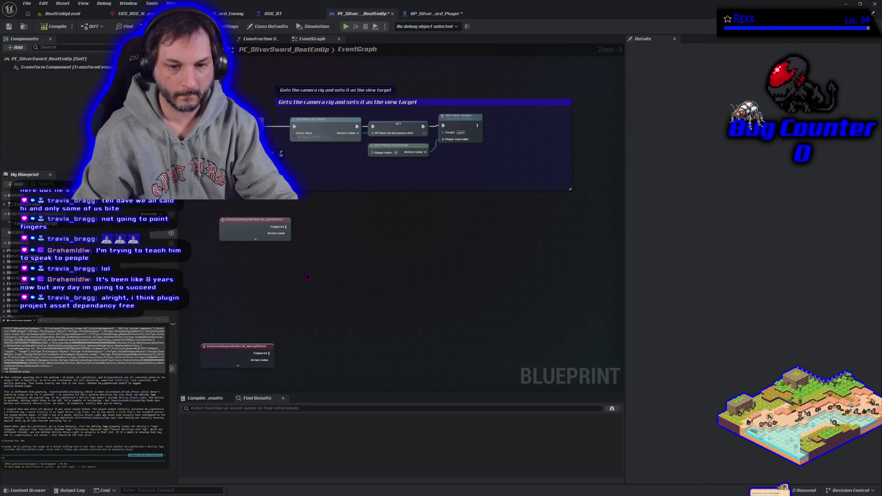
right_click(298, 300)
type("get player")
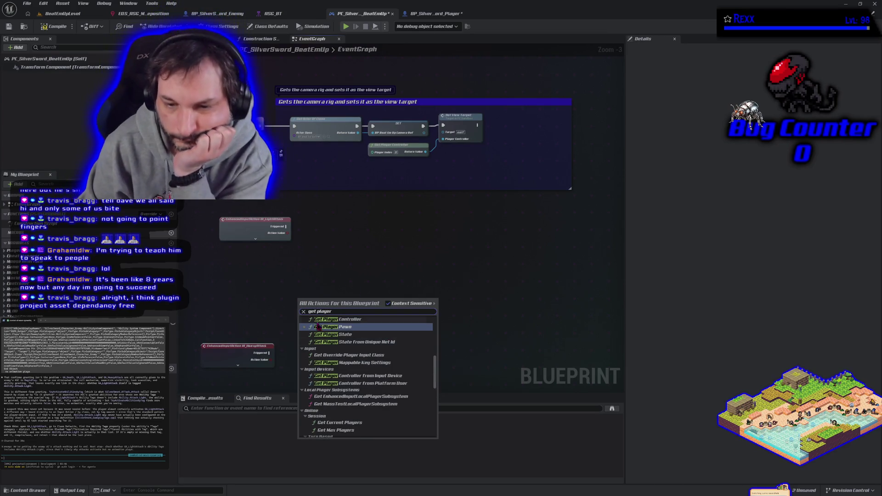
scroll(317, 322, "down", 10)
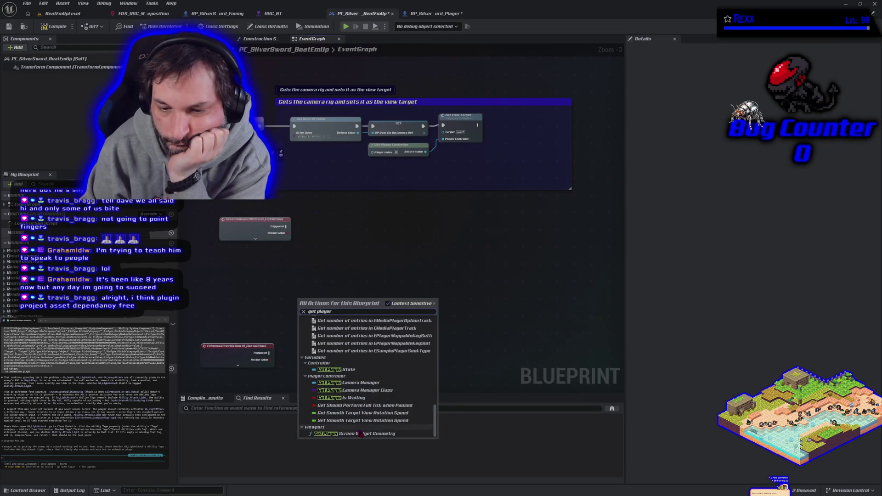
scroll(360, 434, "up", 10)
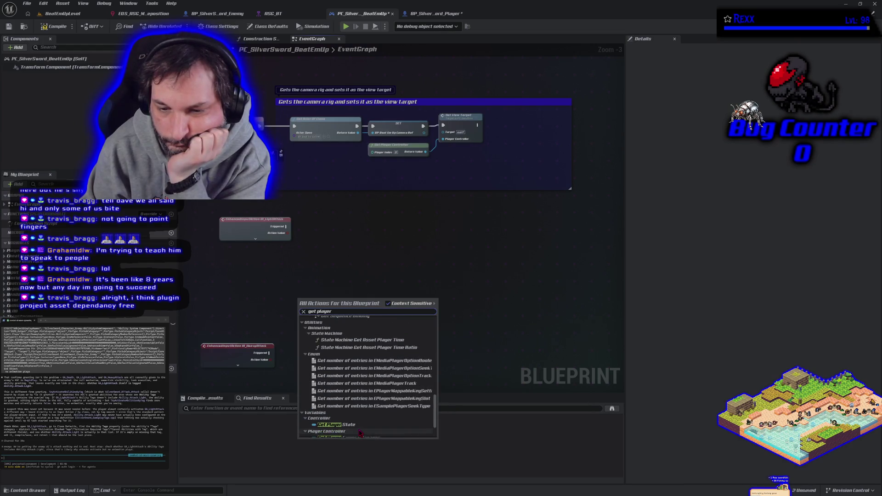
scroll(361, 431, "up", 5)
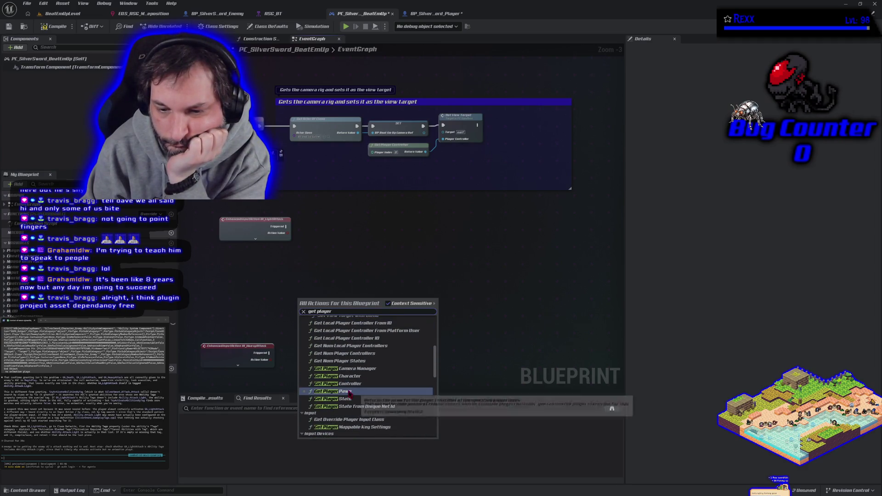
left_click(349, 392)
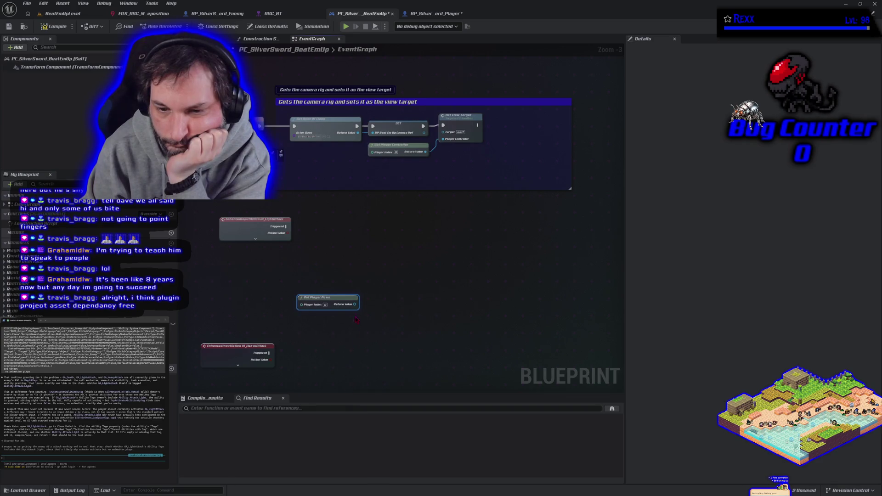
Cast the player pawn to BP_SilverSword_Player.
left_click_drag(355, 304, 381, 302)
type("cast to")
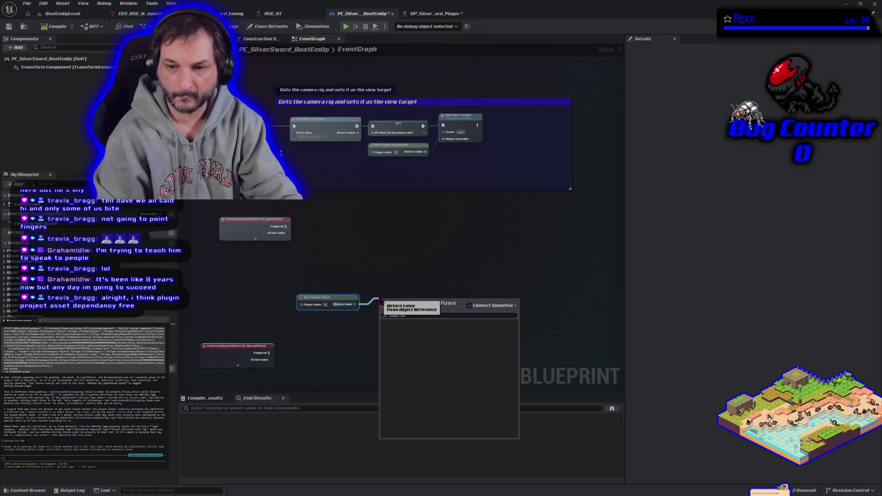
key("BackSpace")
type("ast top")
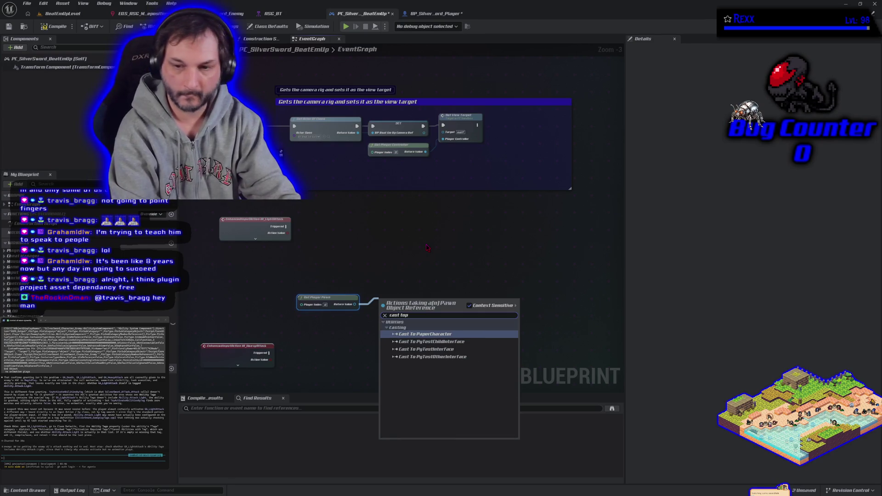
key("BackSpace")
type("player")
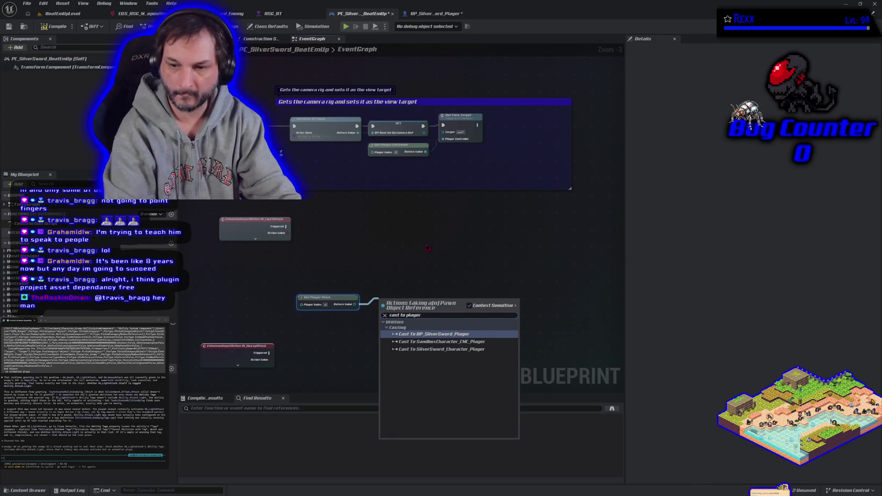
left_click(450, 335)
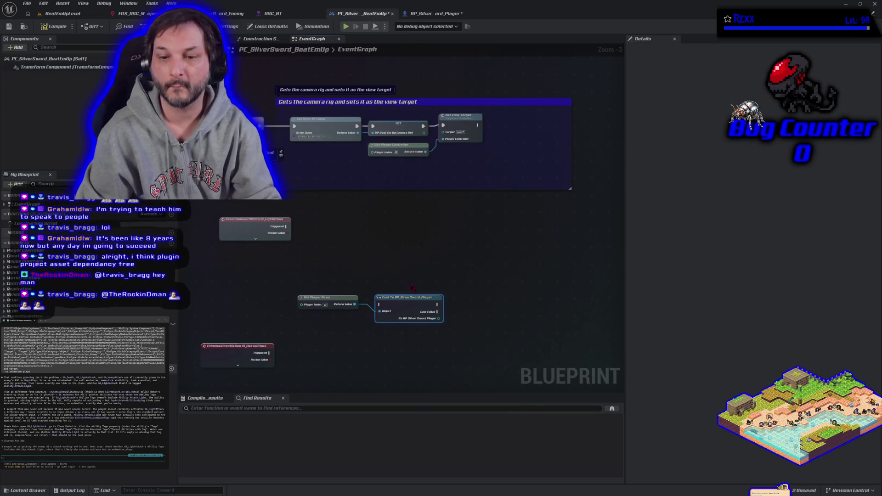
Move the pawn and cast nodes into the camera rig comment, promote the cast to a variable, compile and save.
left_click_drag(384, 279, 354, 318)
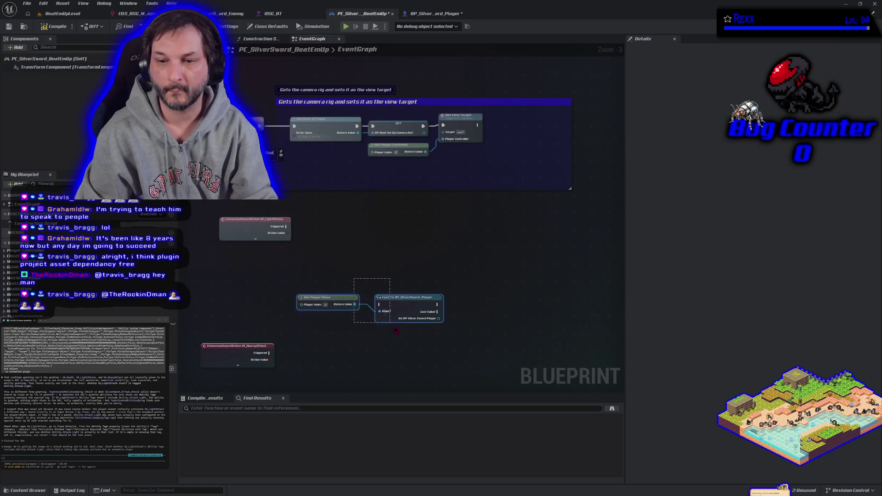
mouse_move(399, 300)
left_mouse_down()
mouse_move(493, 178)
mouse_move(542, 155)
mouse_move(566, 158)
mouse_move(539, 116)
left_mouse_up()
left_click(565, 158)
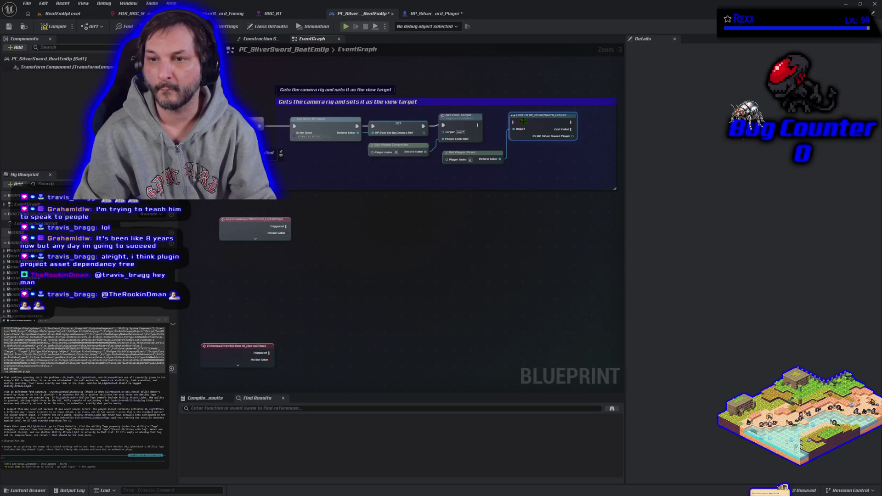
left_click_drag(513, 173, 404, 194)
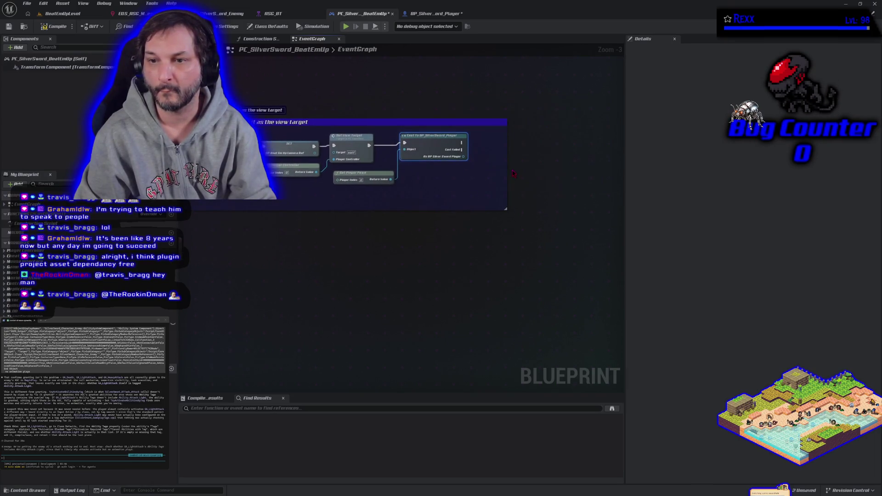
left_click_drag(463, 156, 481, 152)
left_click(506, 194)
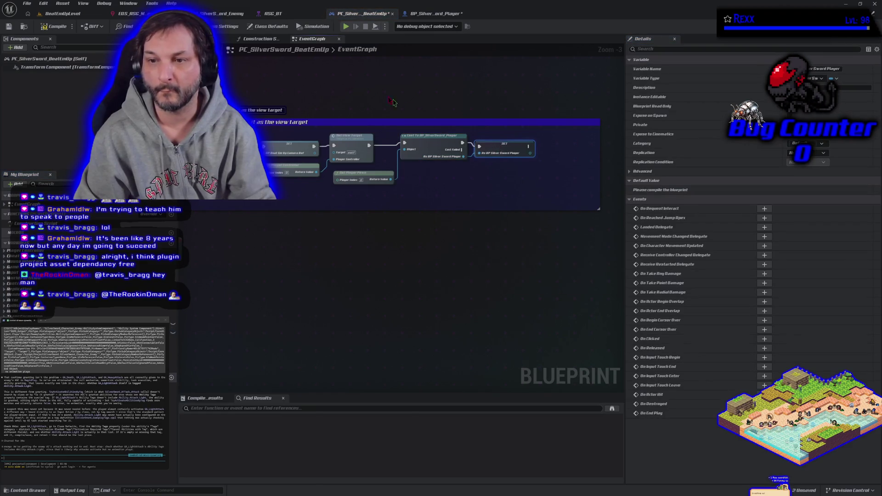
left_click(63, 24)
key("ctrl+s")
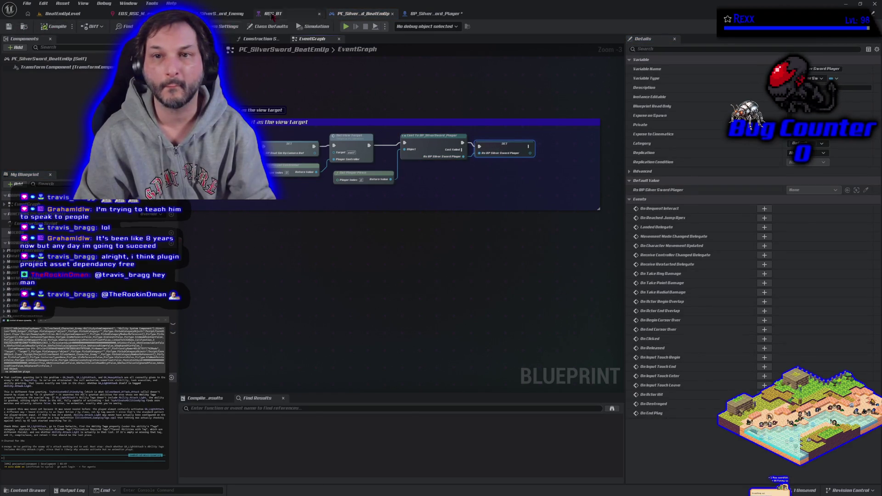
left_click(414, 14)
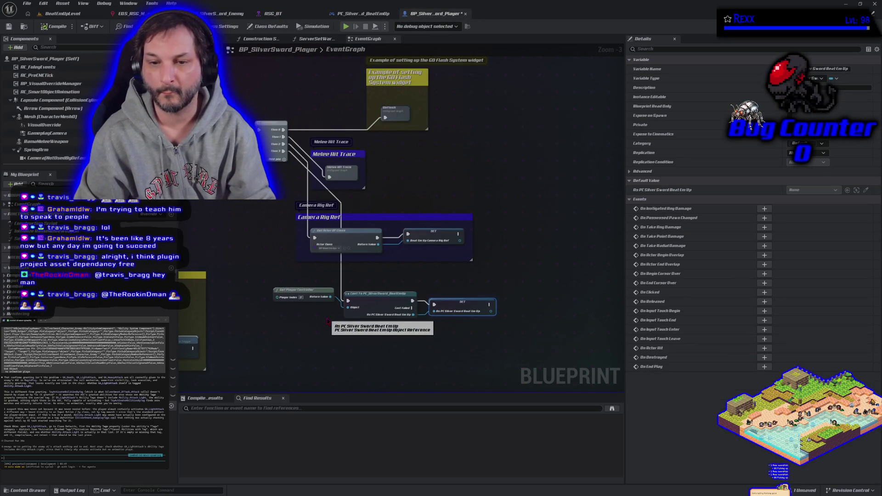
Review the player's cast setup, then drag a BP_BeatEmUpCameraRef getter into the controller graph.
left_click_drag(257, 282, 311, 262)
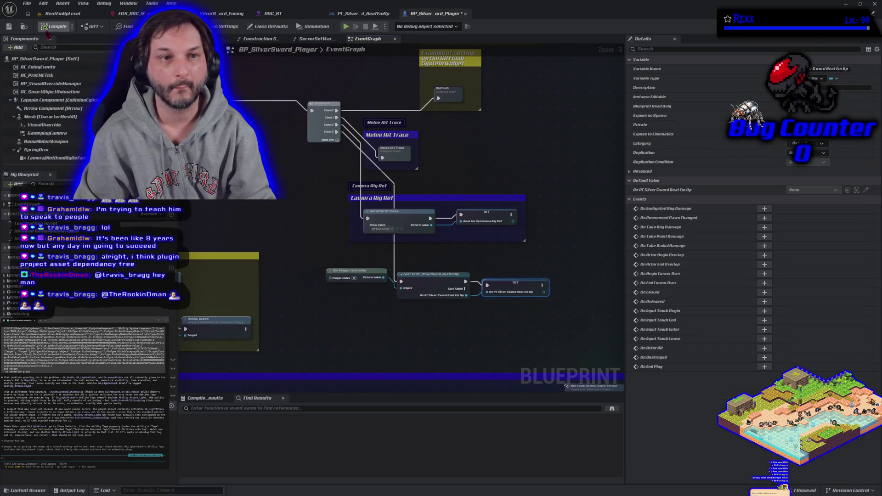
left_click(363, 14)
scroll(496, 220, "up", 1)
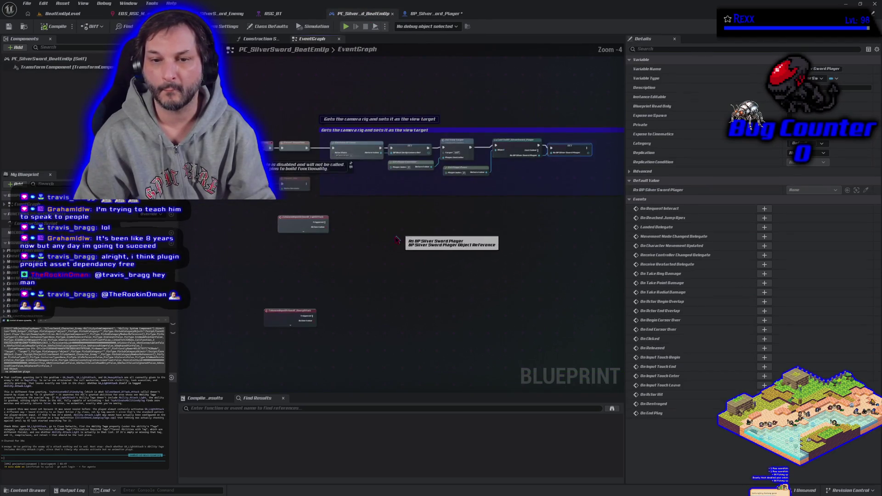
left_click_drag(496, 221, 648, 168)
mouse_move(28, 258)
left_mouse_down()
mouse_move(287, 245)
mouse_move(301, 291)
mouse_move(272, 332)
mouse_move(279, 373)
mouse_move(271, 372)
left_mouse_up()
Try a Light Attack search off the camera rig getter, then delete both camera rig getters.
left_click(306, 260)
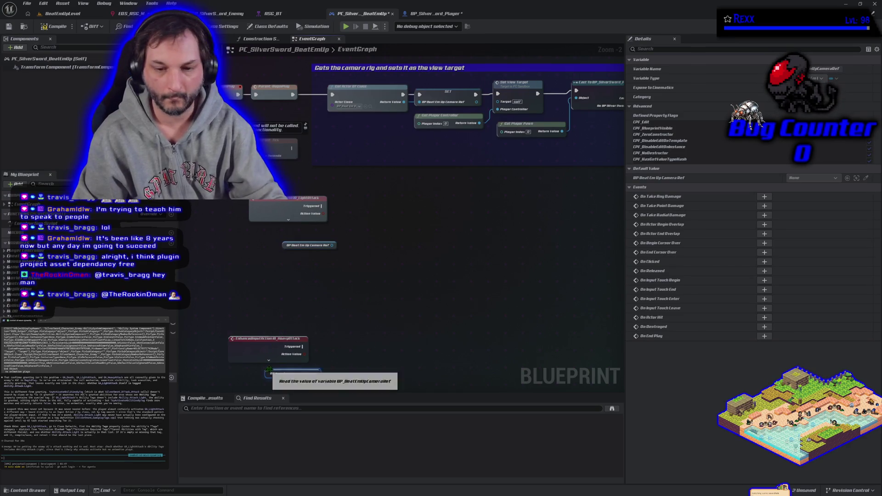
mouse_move(331, 246)
left_mouse_down()
mouse_move(370, 252)
mouse_move(358, 244)
left_mouse_up()
type("light attack")
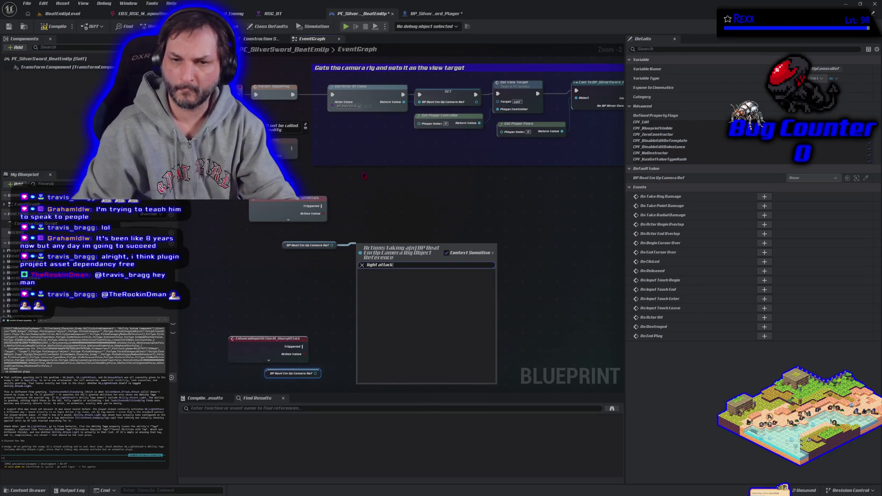
left_click(389, 216)
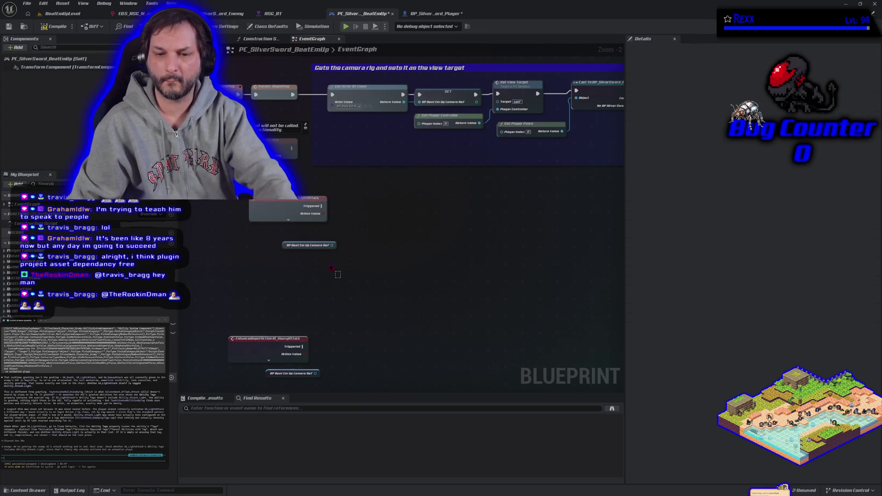
left_click(306, 245)
key("Delete")
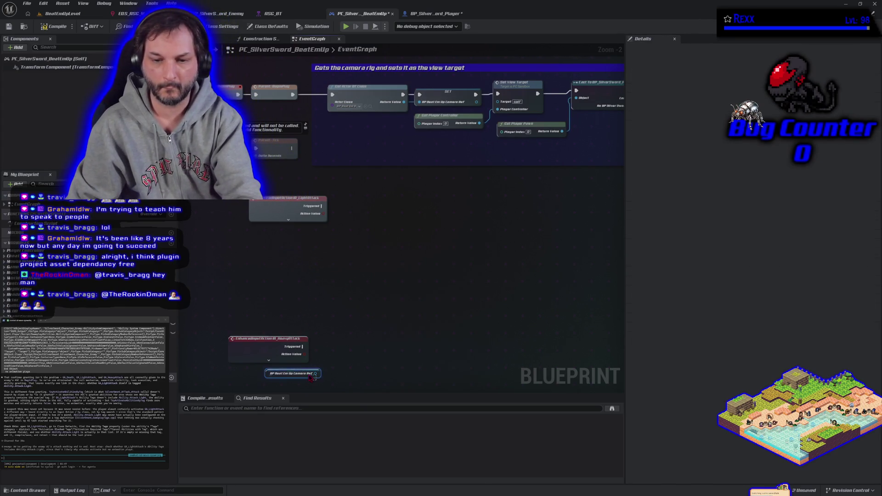
key("Delete")
Add two As BP Silver Sword Player getters calling Light Attack and Heavy Attack.
mouse_move(32, 250)
left_mouse_down()
mouse_move(264, 269)
mouse_move(284, 228)
left_mouse_up()
mouse_move(32, 250)
left_mouse_down()
mouse_move(266, 380)
mouse_move(297, 378)
left_mouse_up()
mouse_move(331, 229)
left_mouse_down()
mouse_move(367, 235)
mouse_move(352, 224)
left_mouse_up()
type("ight attack")
key("Return")
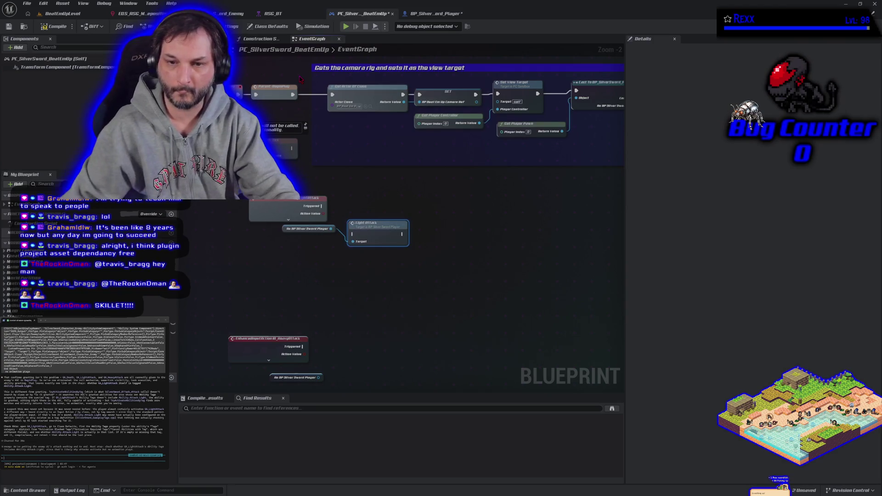
left_click_drag(318, 377, 349, 355)
type("he")
type("atta")
key("Return")
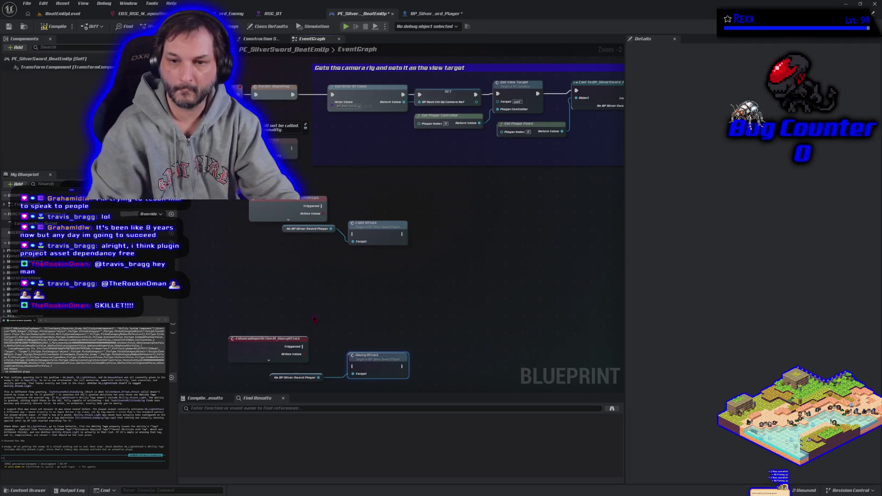
Wire the LightAttack and HeavyAttack Started pins to their attack calls, then compile and save.
left_click(288, 219)
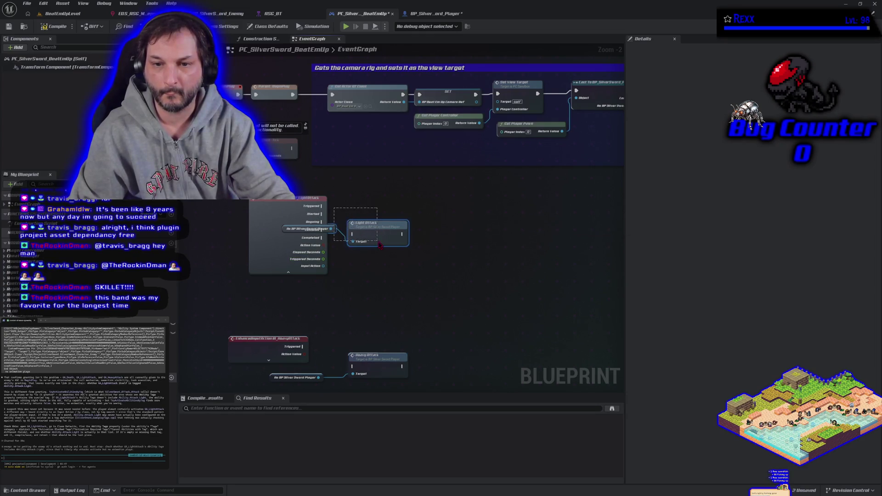
mouse_move(322, 214)
left_mouse_down()
mouse_move(431, 251)
mouse_move(372, 216)
left_mouse_up()
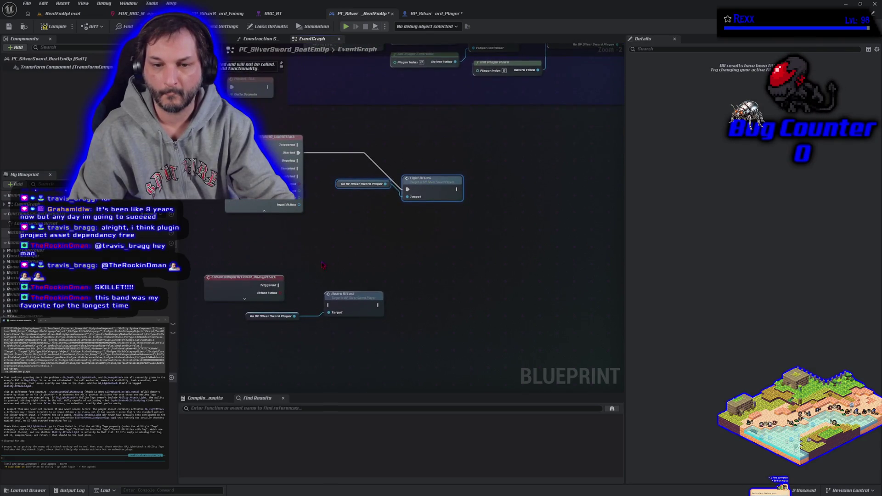
left_click(244, 299)
left_click_drag(279, 293, 328, 305)
left_click(244, 352)
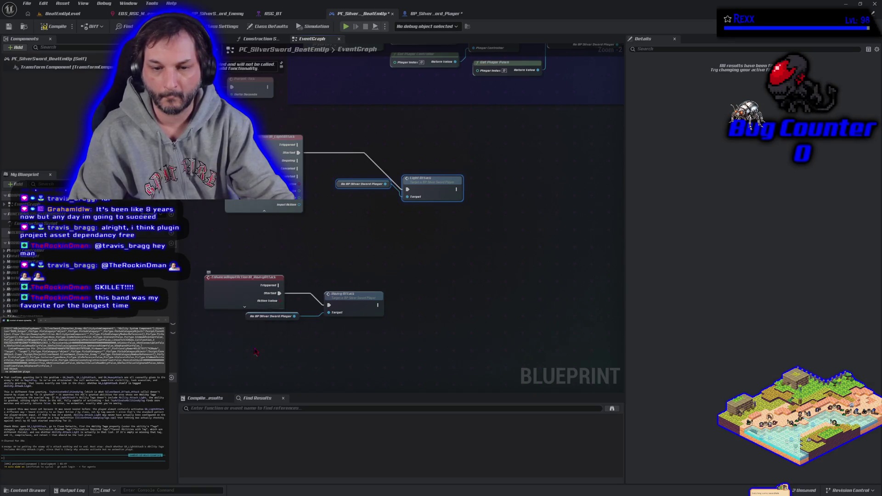
left_click(264, 211)
left_click(54, 24)
left_click(8, 26)
Run a quick Alt+P play test, stop it with Esc, and reopen BP_SilverSword_Player.
key("alt+p")
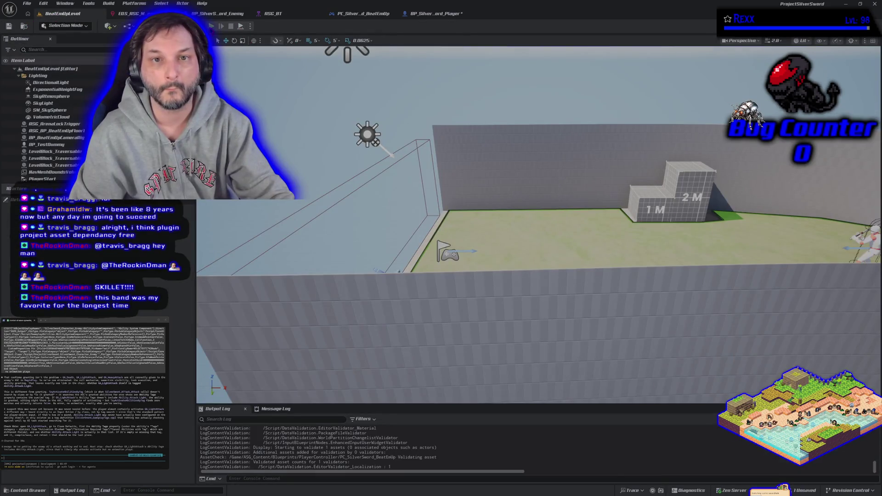
key("Escape")
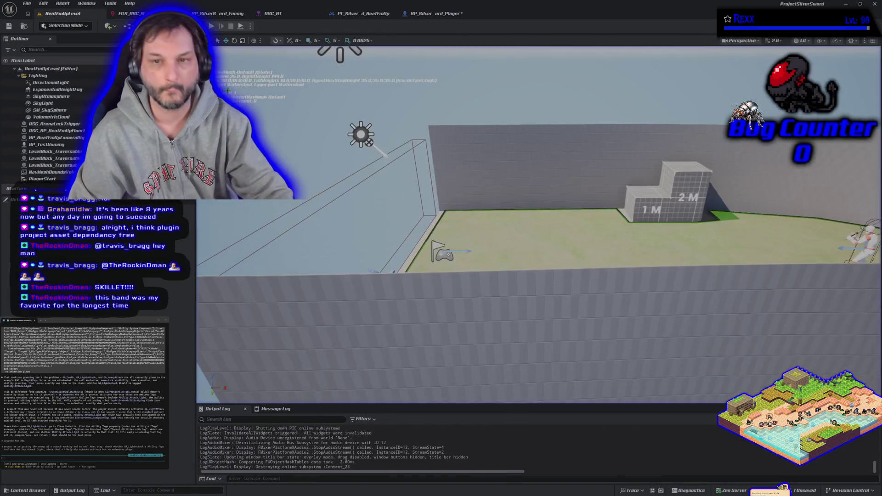
left_click(434, 14)
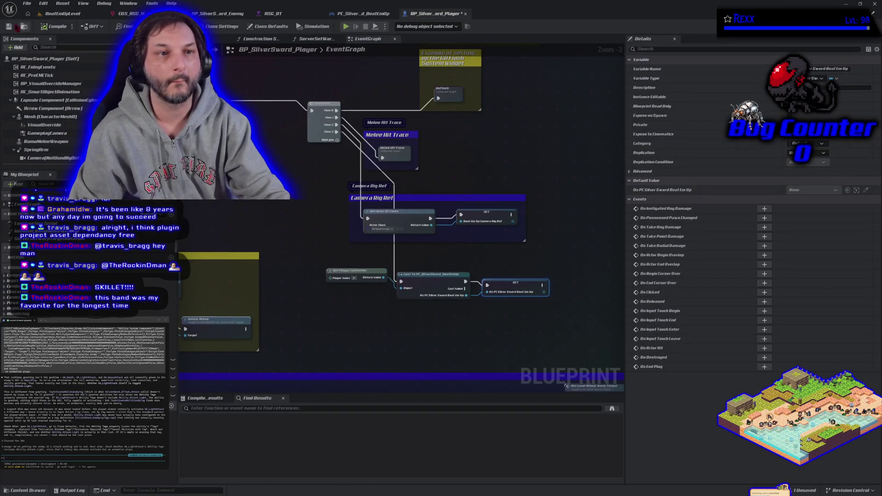
Box-select the Light Attack, Heavy Attack, Server Buffer Attack and motion warping comment groups.
left_click(353, 17)
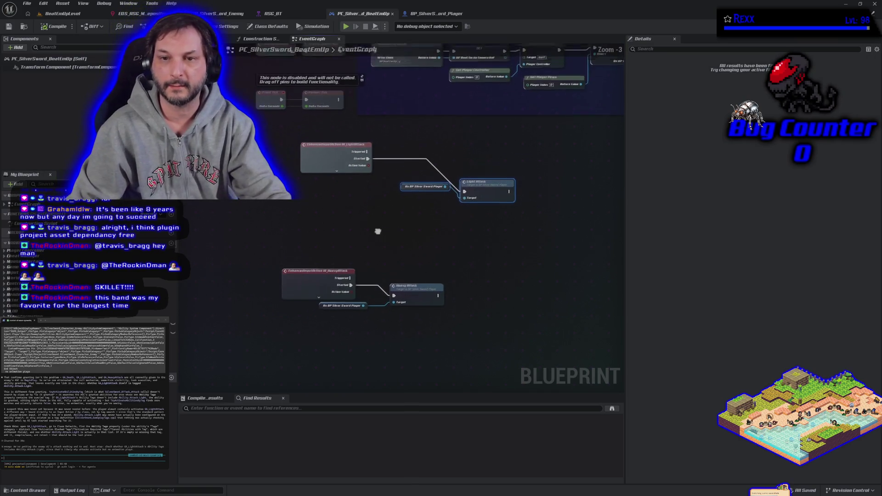
scroll(420, 241, "down", 1)
left_click(434, 14)
scroll(403, 198, "down", 4)
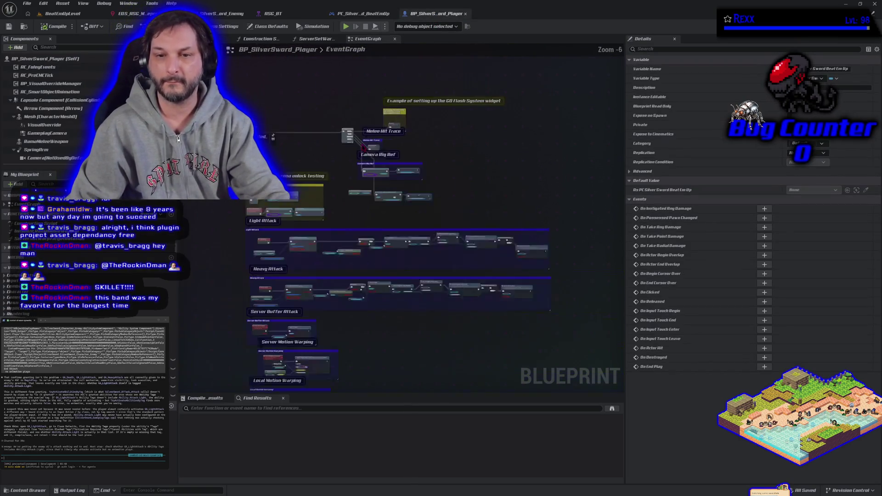
scroll(239, 236, "up", 2)
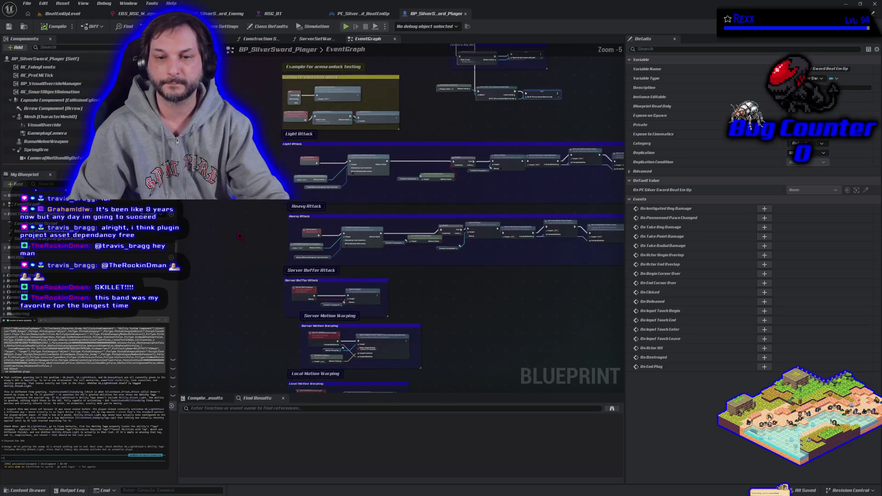
scroll(239, 106, "down", 1)
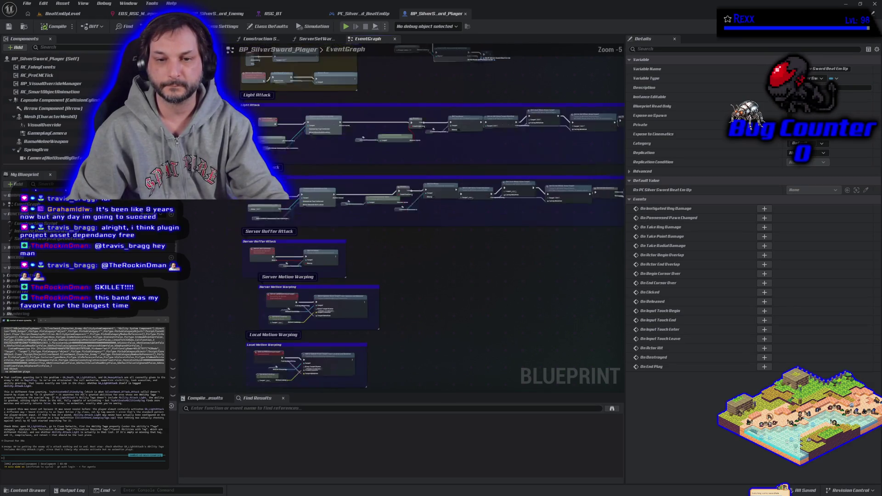
mouse_move(413, 275)
left_mouse_down()
mouse_move(422, 248)
mouse_move(417, 260)
left_mouse_up()
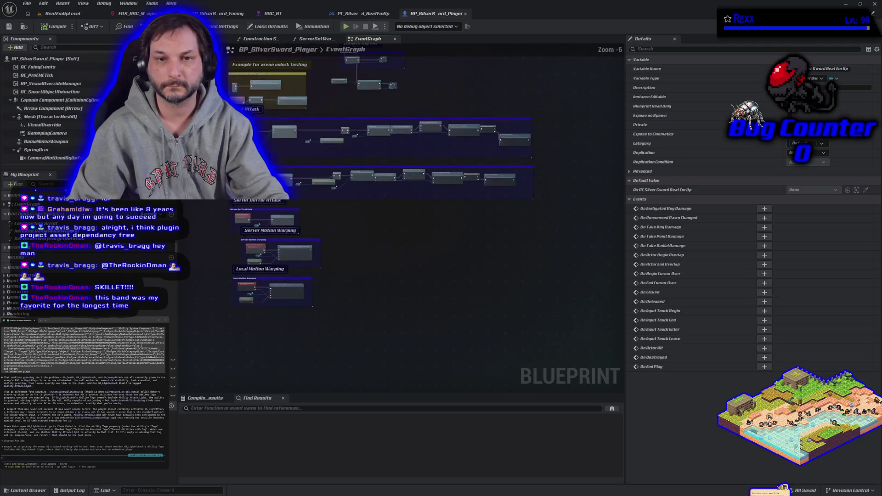
mouse_move(538, 114)
left_mouse_down()
mouse_move(317, 258)
mouse_move(303, 289)
left_mouse_up()
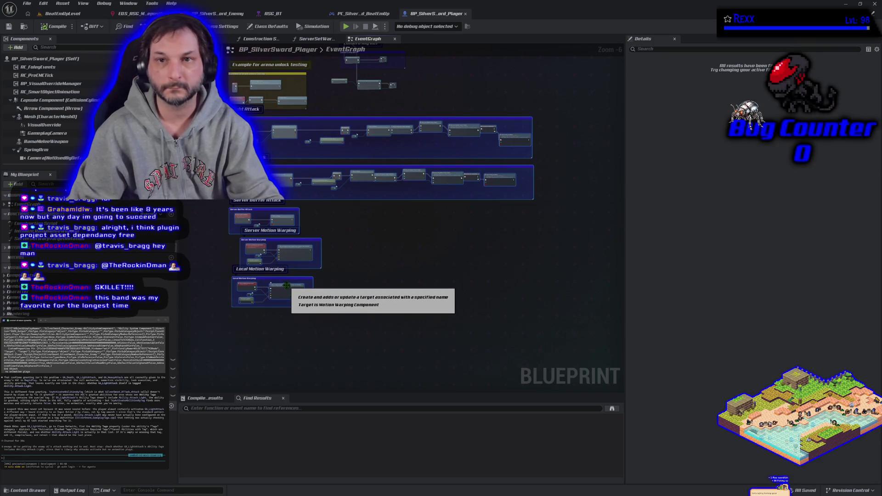
Paste the copied attack nodes into BP_SilverSword_Enemy's event graph.
left_click(214, 14)
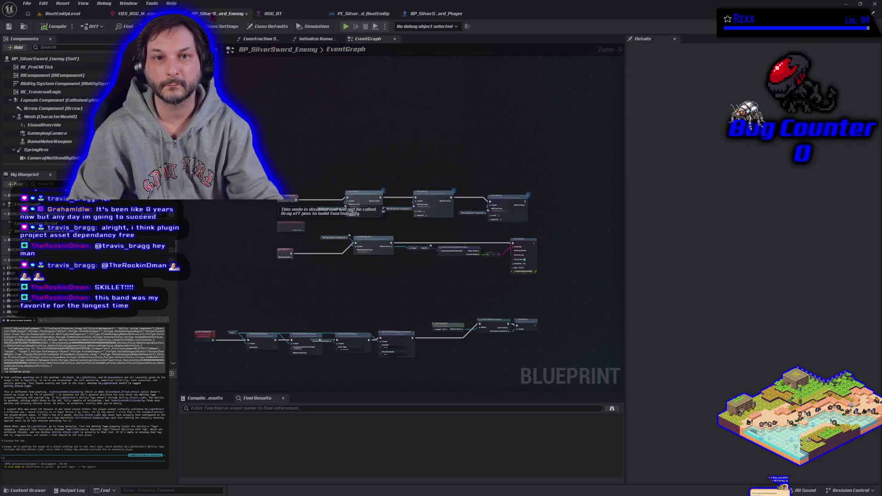
left_click_drag(311, 260, 318, 123)
key("ctrl+v")
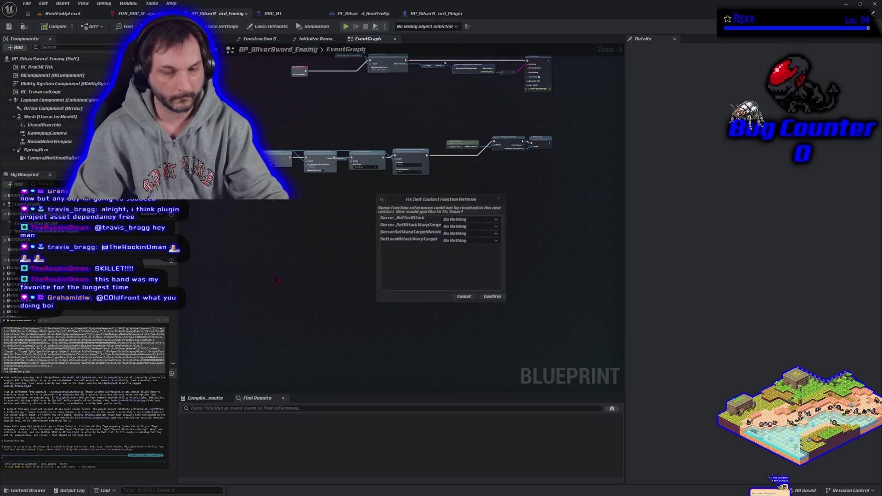
Create matching functions for Server_BufferAttack, Server_SetAttackWarpTarget, ServerSetWarpTargetRotation and SetLocalAttackWarpTarget.
left_click(478, 218)
left_click(471, 229)
left_click(470, 226)
left_click(471, 238)
left_click(471, 232)
left_click(471, 245)
left_click(471, 240)
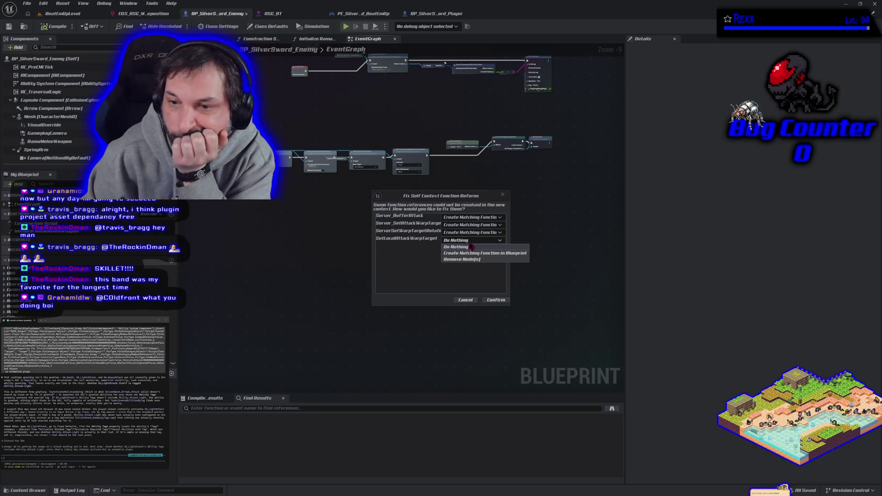
left_click(470, 252)
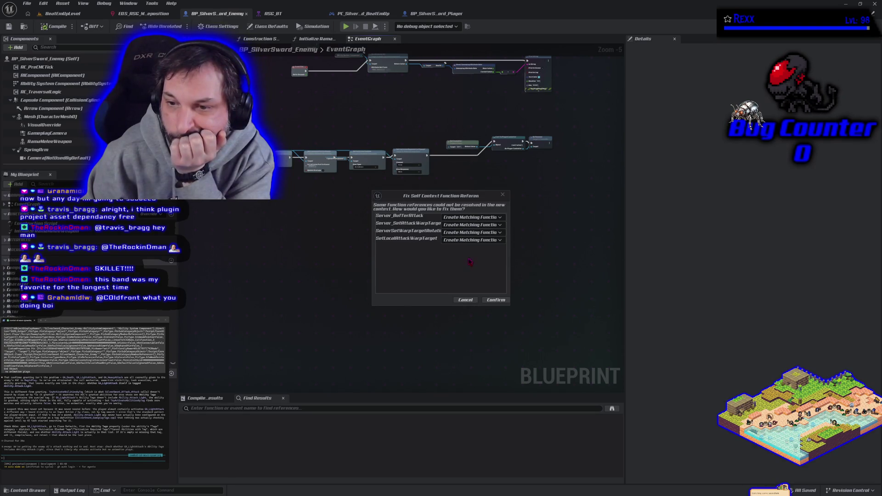
left_click(495, 300)
scroll(339, 308, "down", 1)
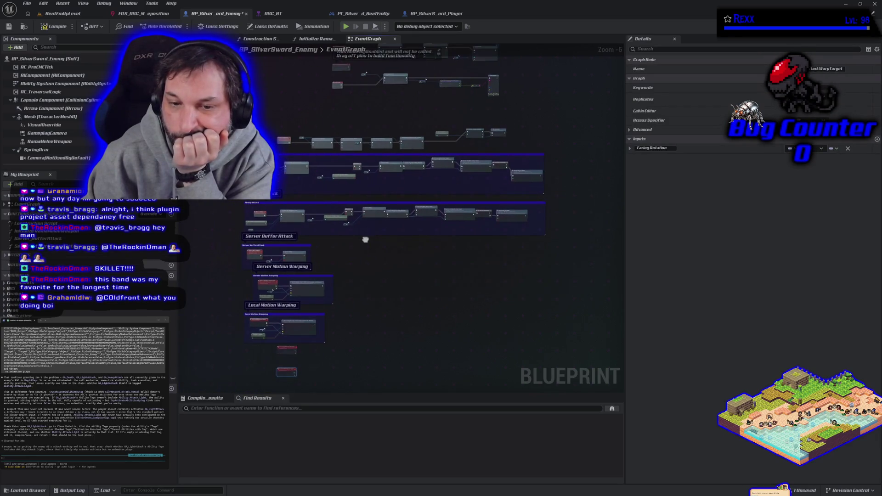
Open the Initialize RamaMeleeWeapon and new Server_BufferAttack function graphs, then switch to PC_SilverSword_BeatEmUp.
double_click(43, 231)
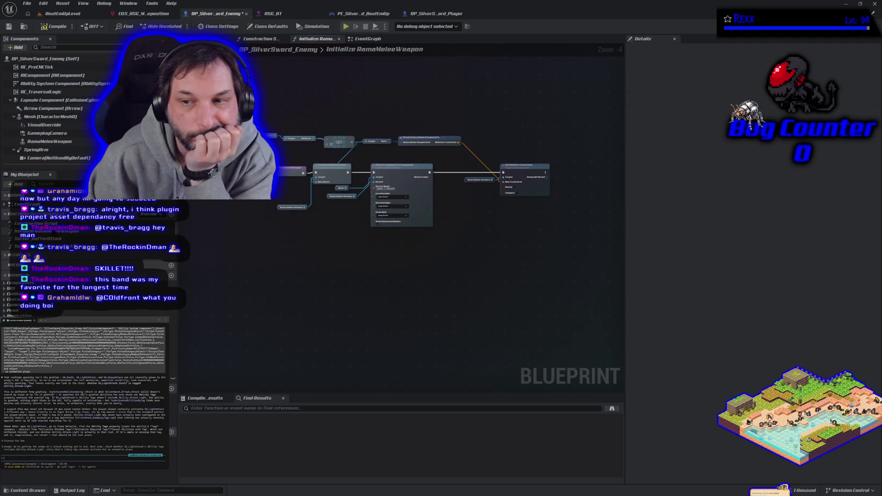
double_click(50, 238)
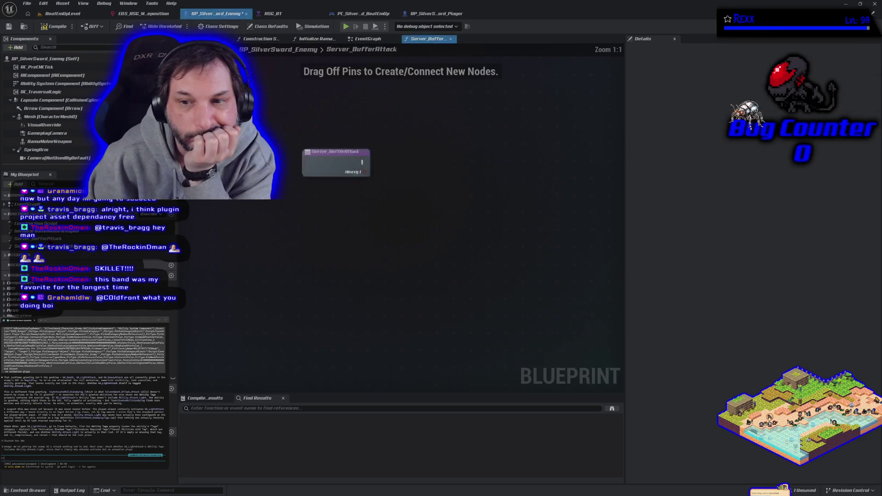
left_click(387, 17)
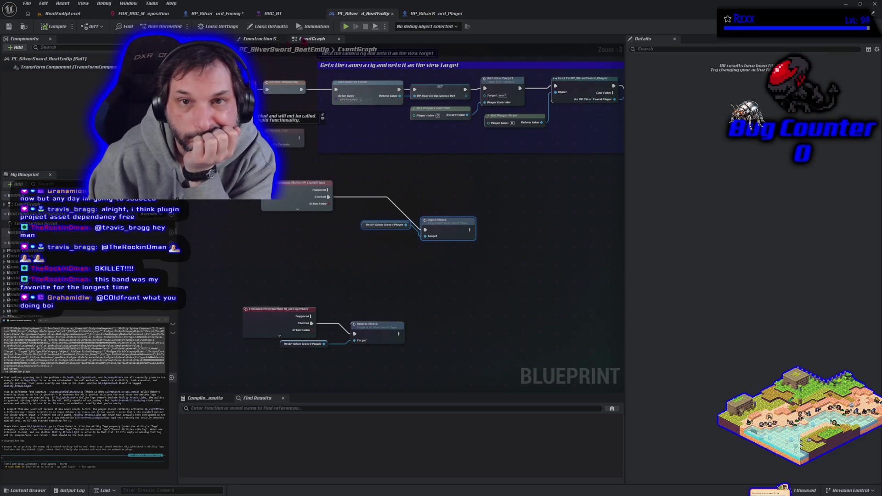
Inspect BP_SilverSword_Player's Server and Local Motion Warping node groups, then return to the enemy's Server_BufferAttack.
left_click(434, 14)
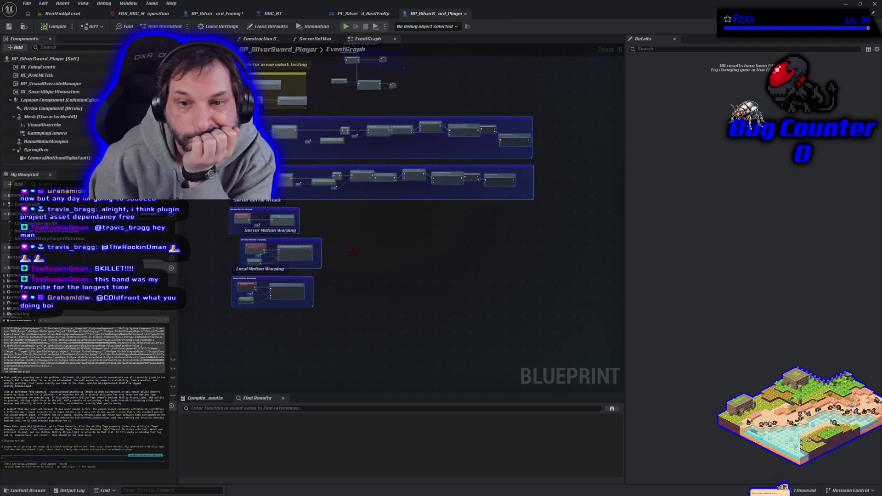
scroll(327, 214, "up", 2)
scroll(326, 214, "down", 1)
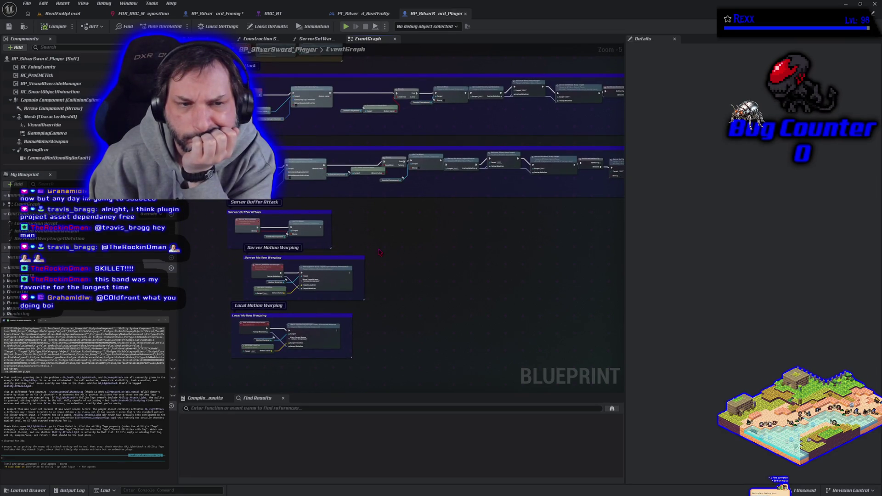
mouse_move(380, 252)
left_mouse_down()
mouse_move(345, 247)
mouse_move(340, 256)
left_mouse_up()
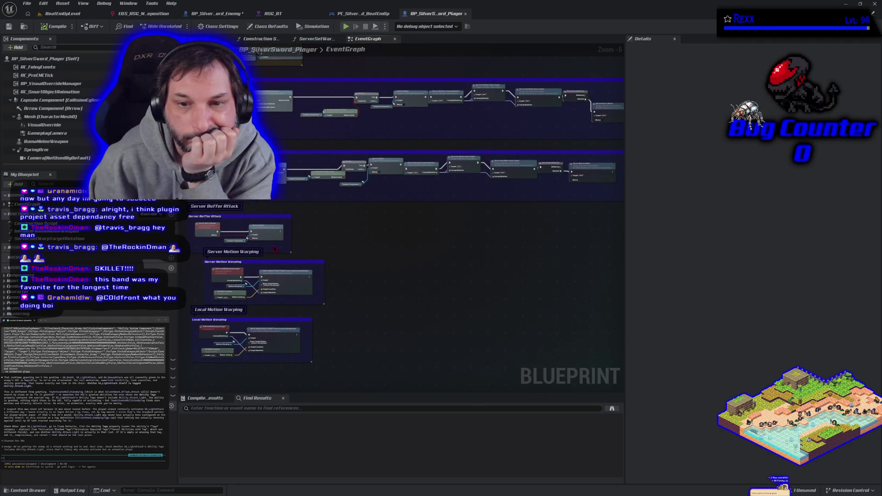
scroll(278, 248, "up", 2)
left_click_drag(278, 248, 387, 91)
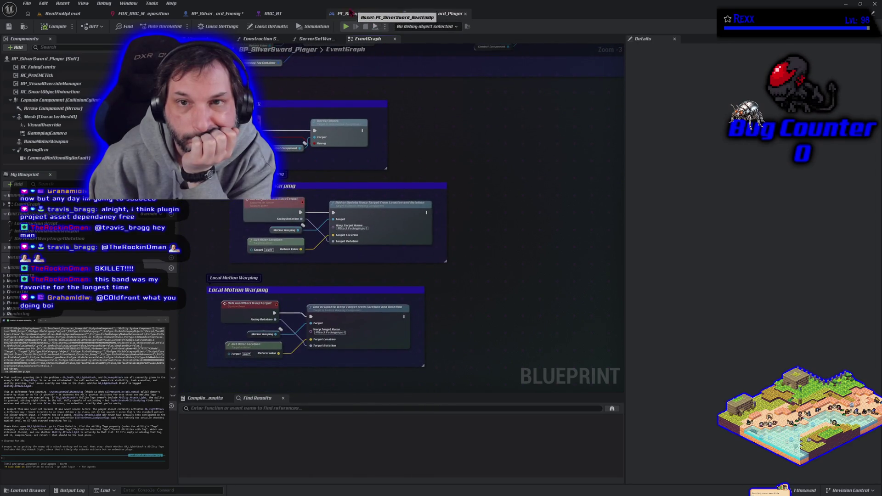
left_click(219, 15)
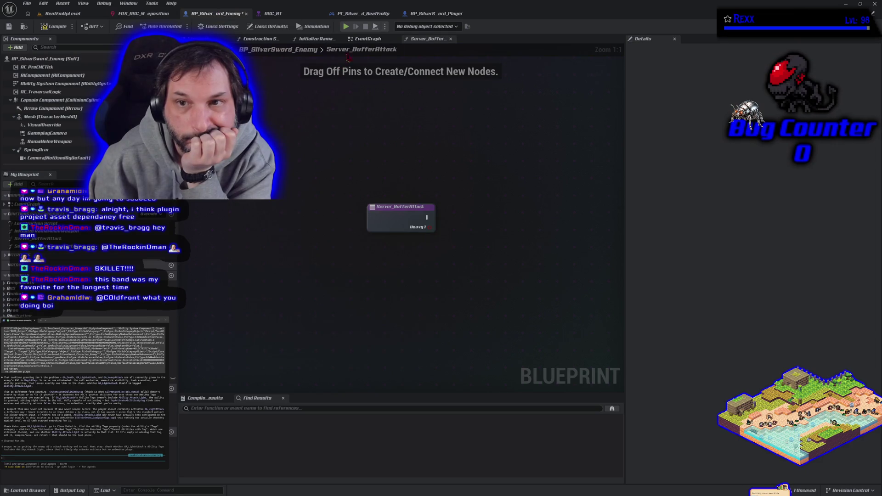
In BP_SilverSword_Enemy's full event graph, undo the pasted attack and motion warping nodes.
left_click(370, 39)
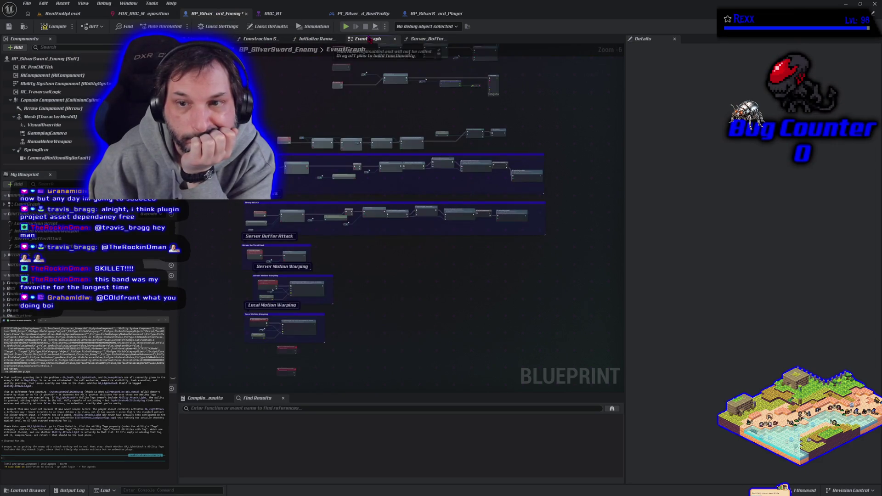
scroll(290, 189, "down", 1)
scroll(212, 237, "up", 3)
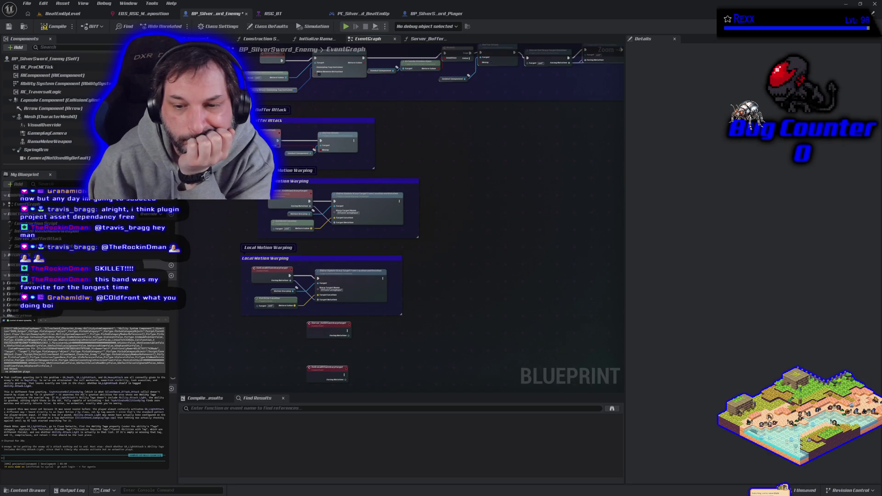
scroll(209, 181, "down", 2)
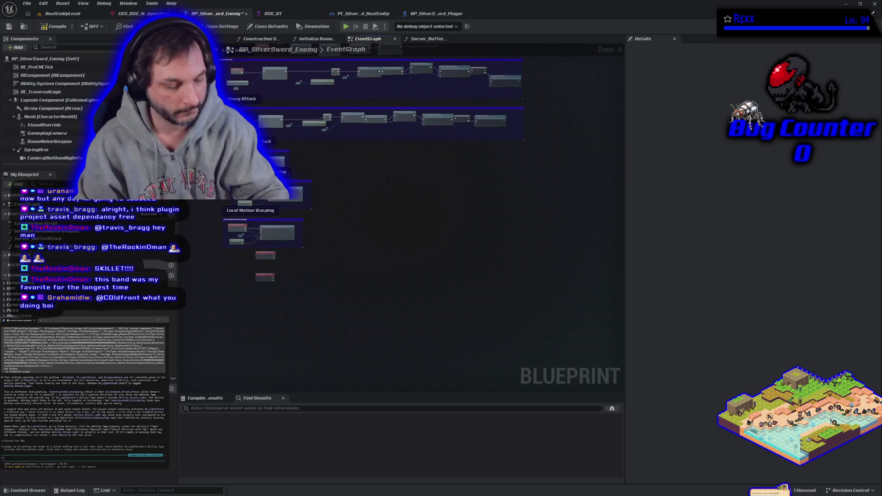
key("ctrl+z")
scroll(331, 282, "up", 2)
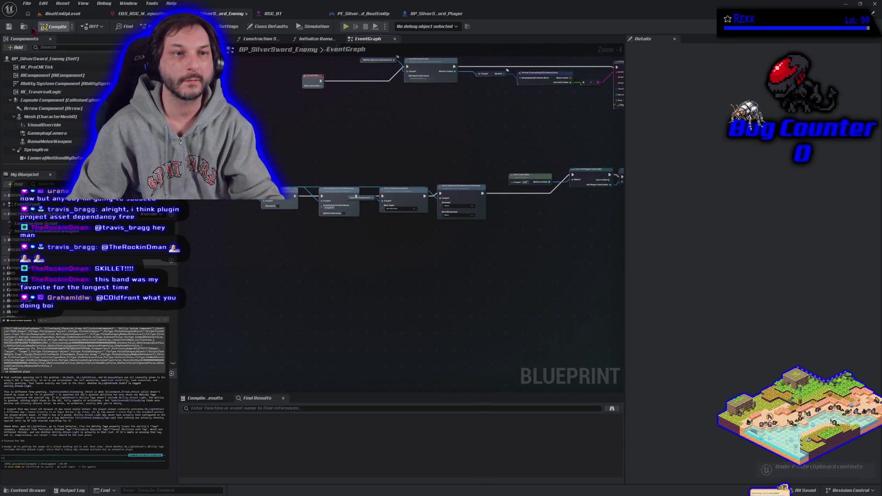
left_click(55, 14)
Save the BeatEmUpLevel map and submit a typed request to the coding assistant.
left_click(9, 26)
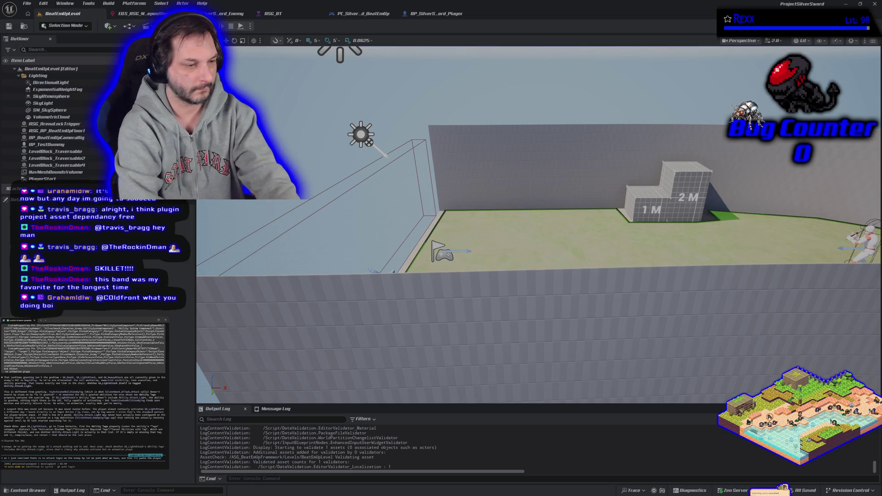
type("bp a")
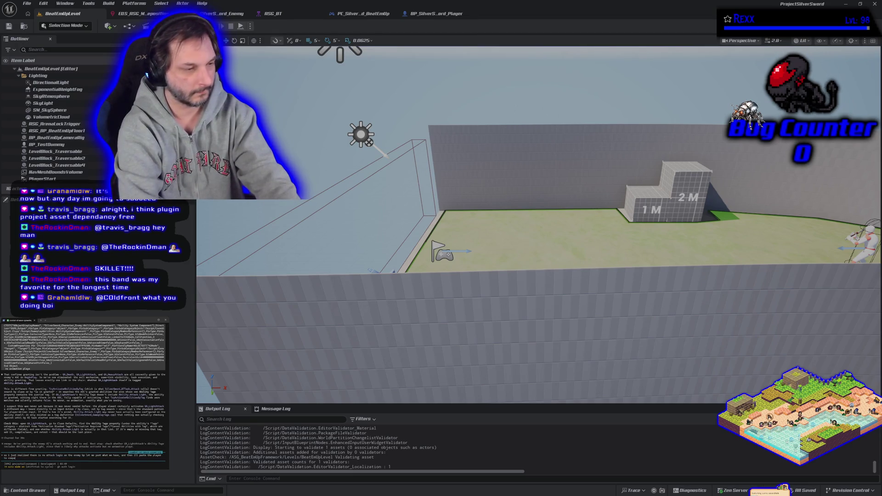
key("Return")
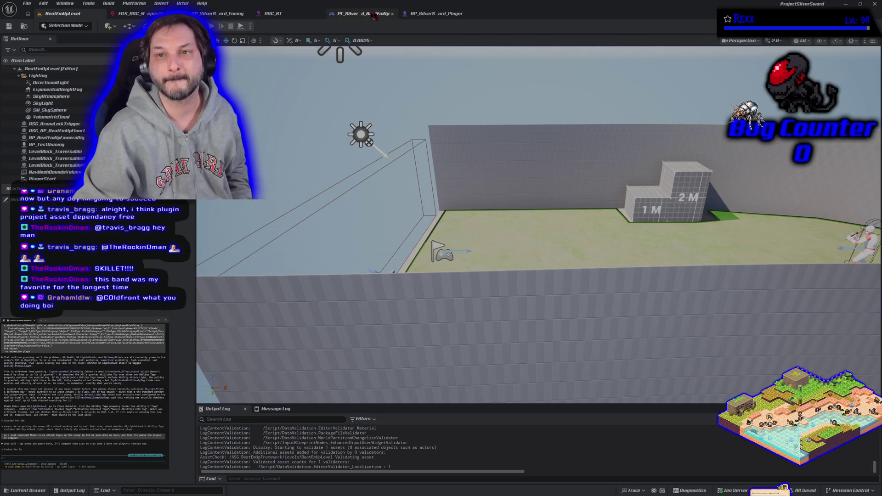
left_click(219, 13)
Select all nodes in BP_SilverSword_Enemy's event graph and paste them into the assistant prompt.
scroll(340, 202, "down", 2)
left_click_drag(216, 105, 468, 306)
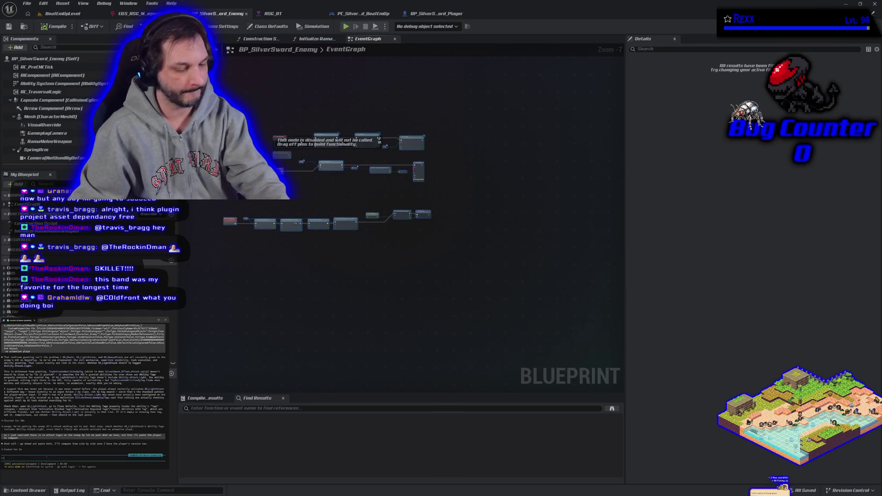
key("ctrl+v")
left_click(64, 401)
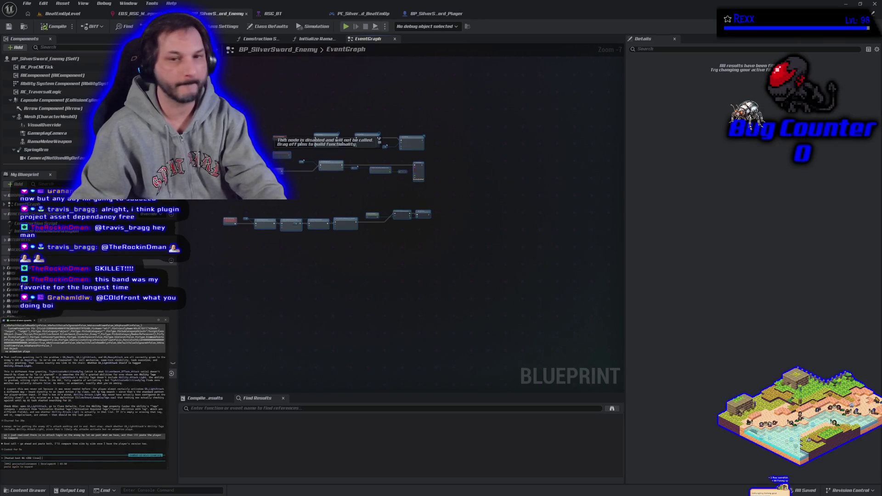
left_click(435, 13)
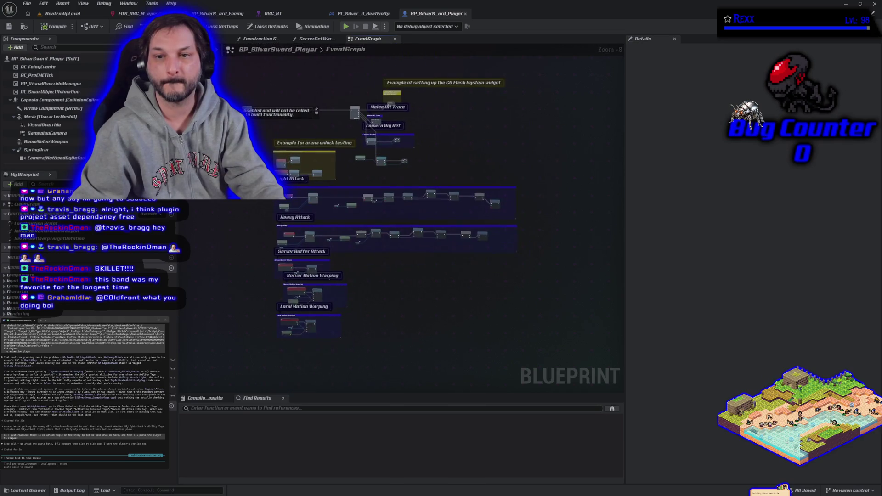
Select the player's Light Attack and Motion Warping node groups, paste them into the assistant prompt and submit.
left_click_drag(233, 200, 519, 355)
left_click_drag(268, 144, 342, 187)
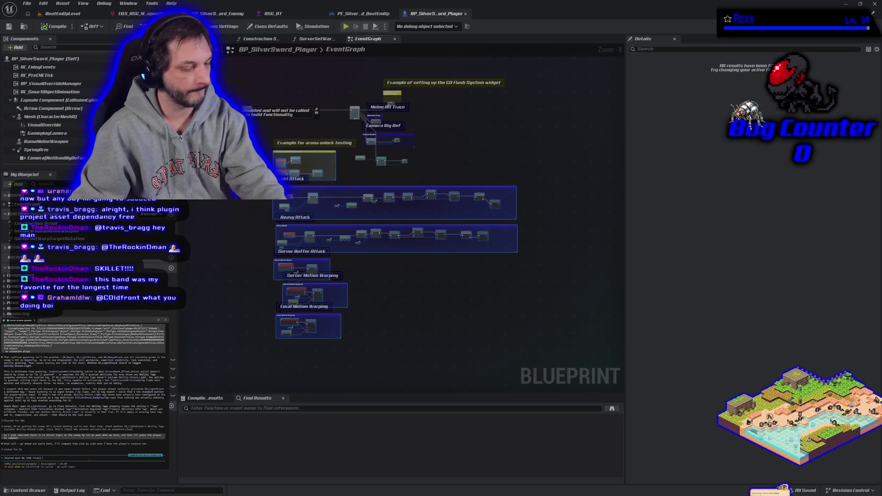
key("ctrl+v")
key("Return")
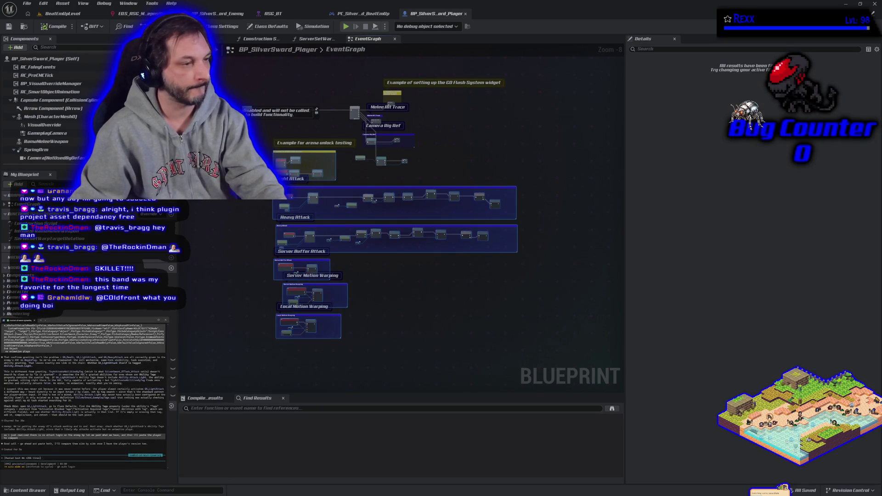
left_click(239, 222)
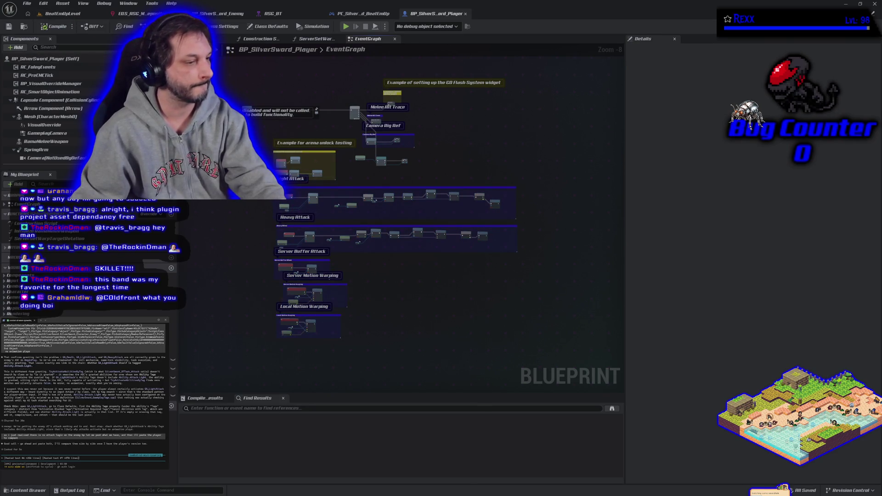
key("Return")
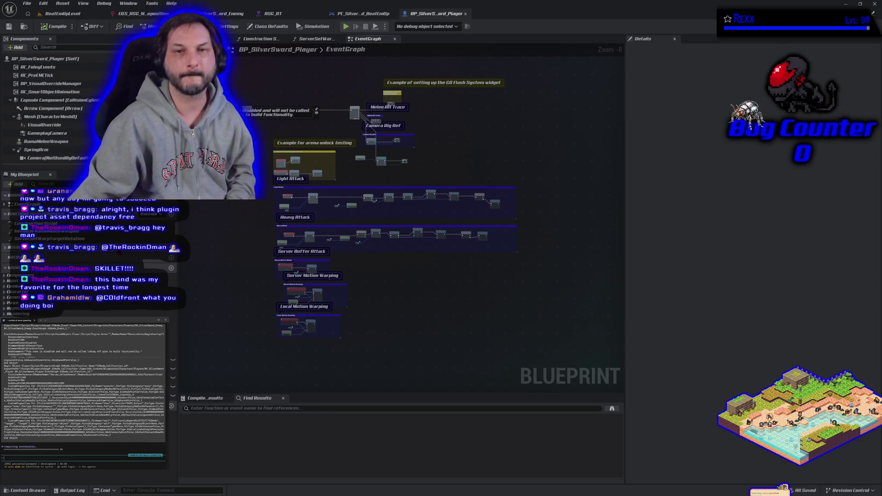
left_click(59, 14)
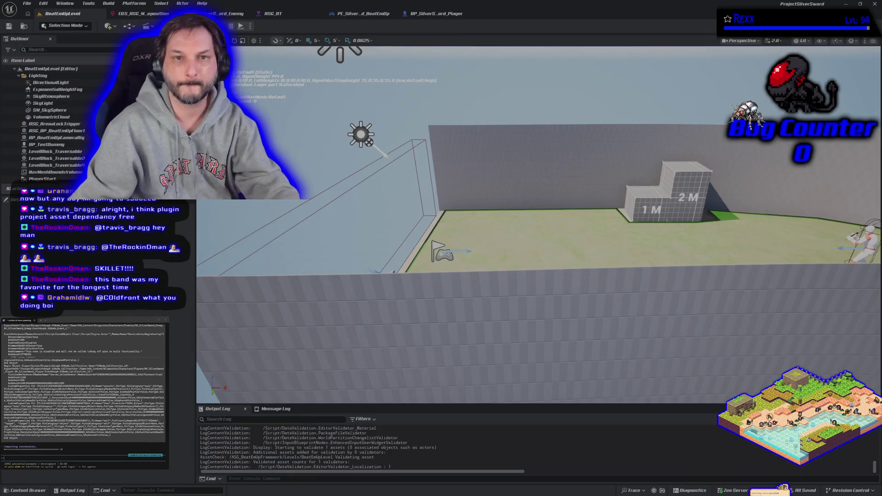
Start a play test and run the player over the 2M block and along the grid wall, back to the dummy.
key("alt+p")
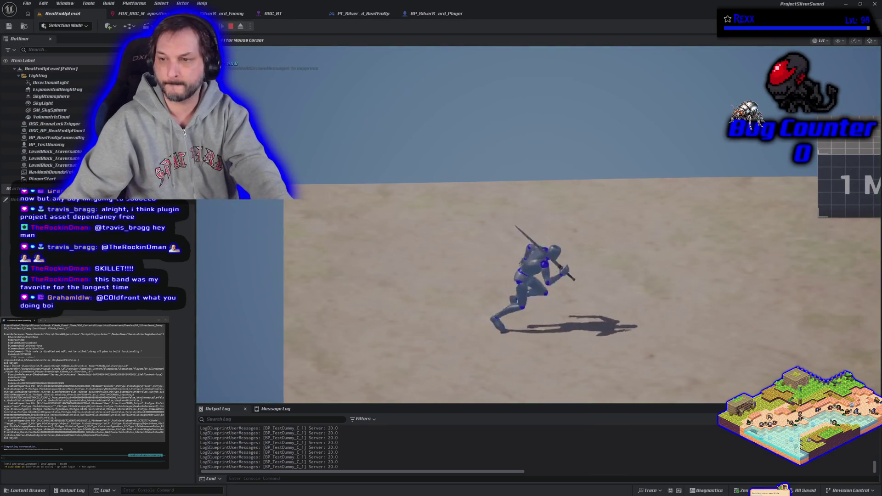
key("a")
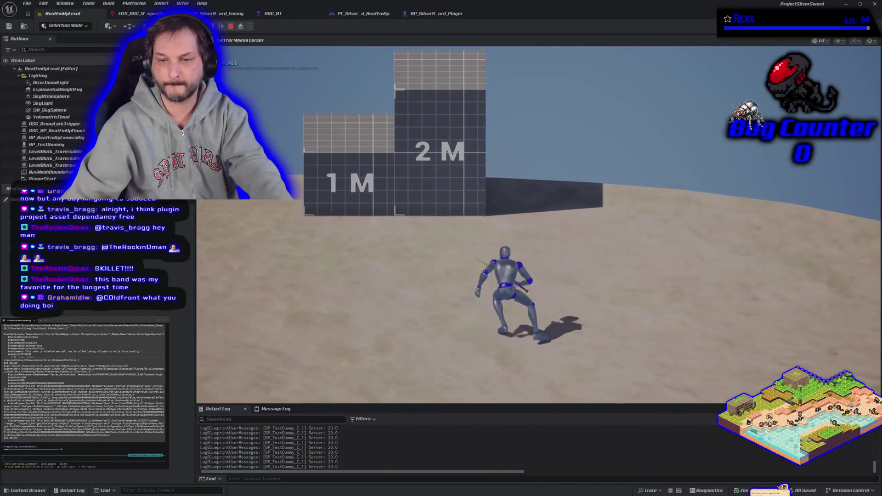
key("w")
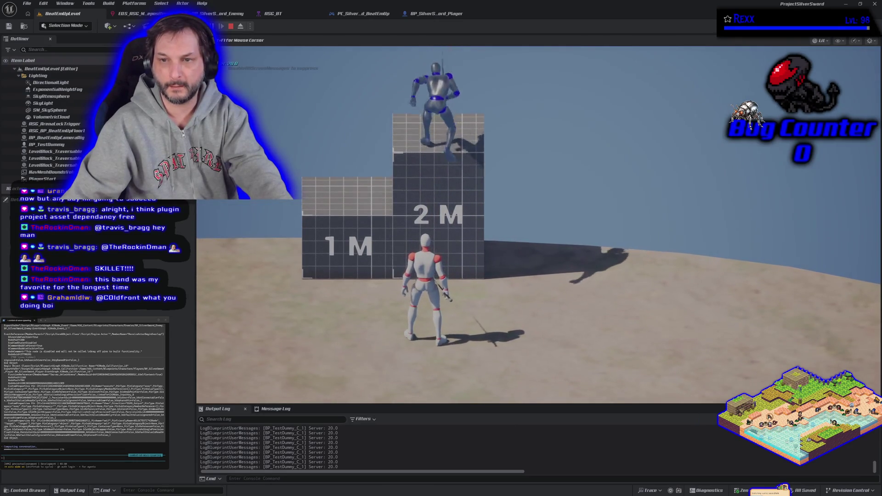
key("space")
key("d")
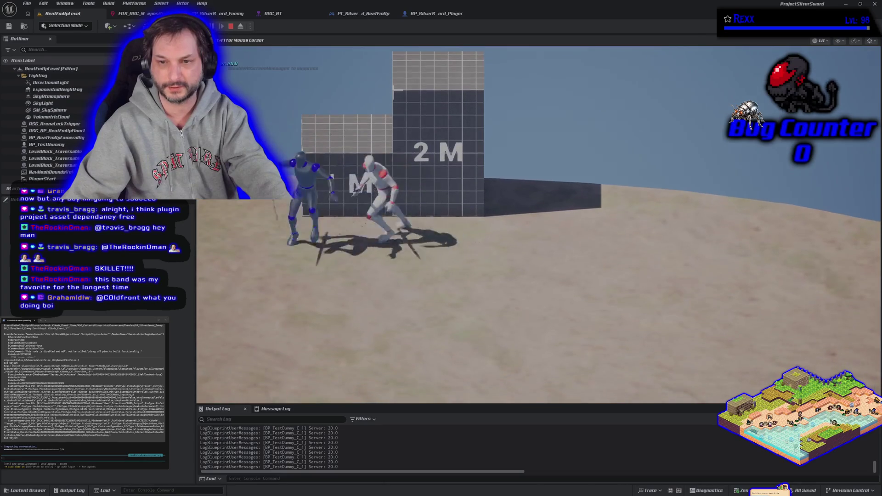
key("a")
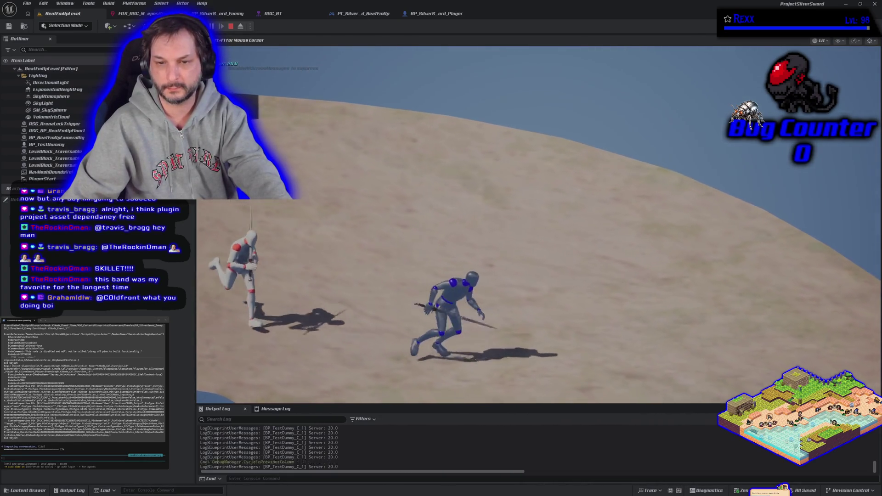
key("d")
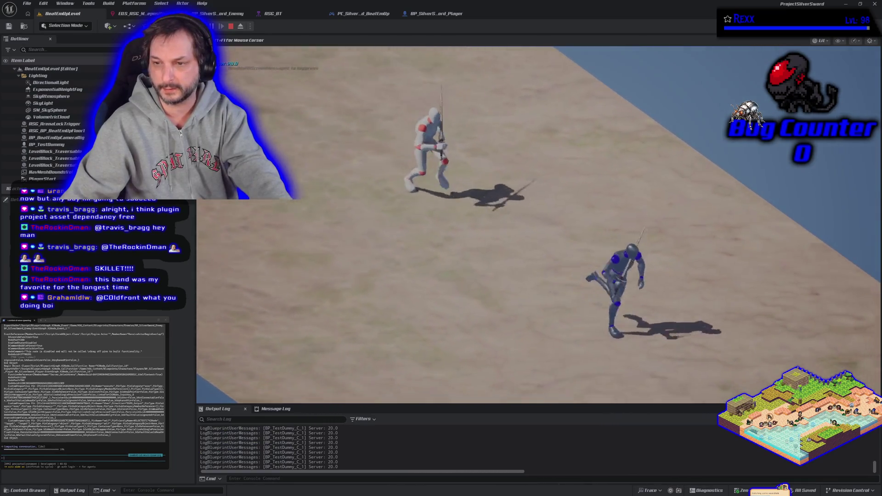
key("d")
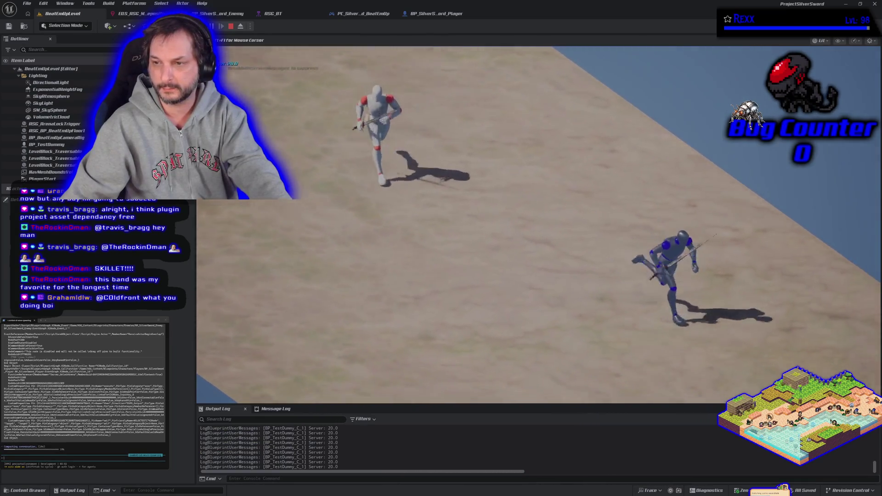
key("d")
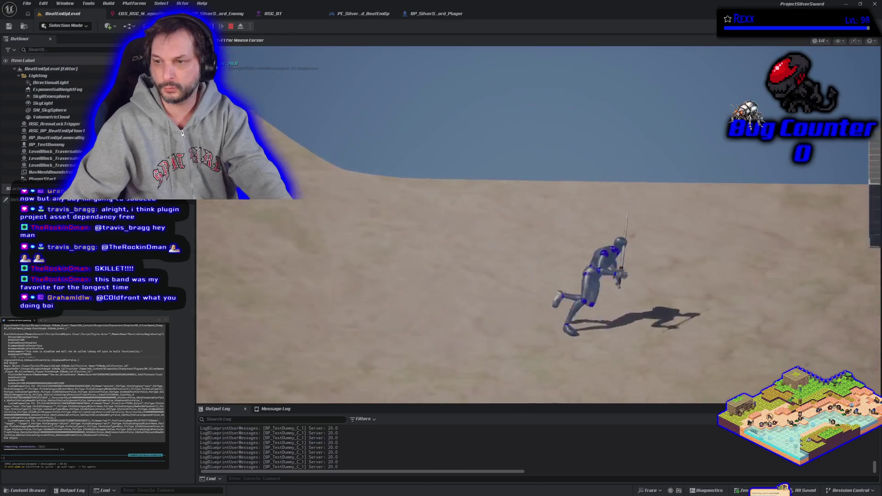
key("a")
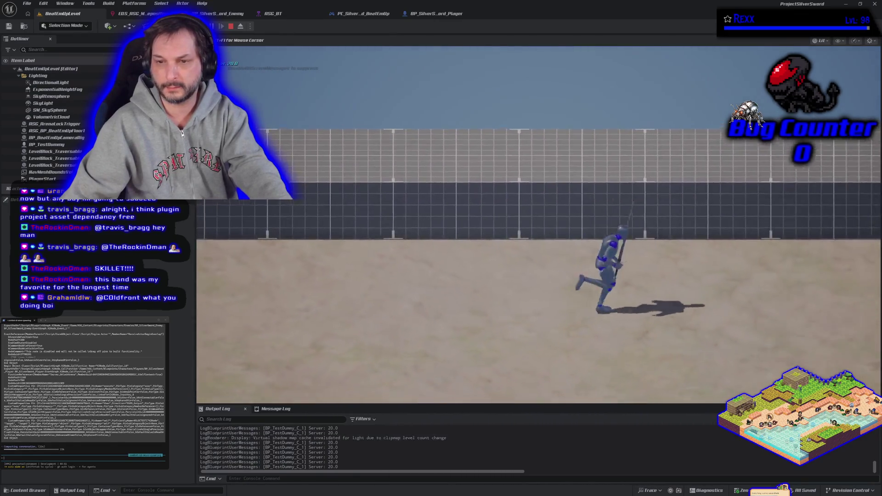
key("a")
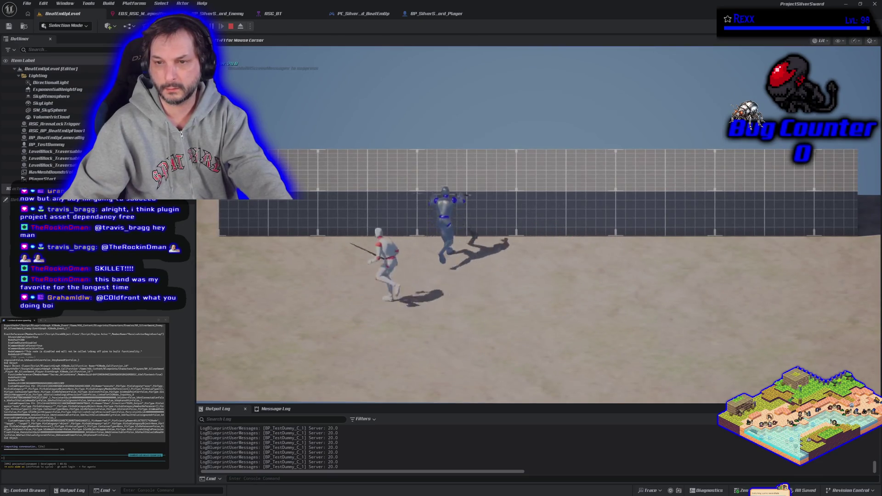
Climb the wall, jump down and keep running across the arena so the enemy closes in and attacks.
key("w")
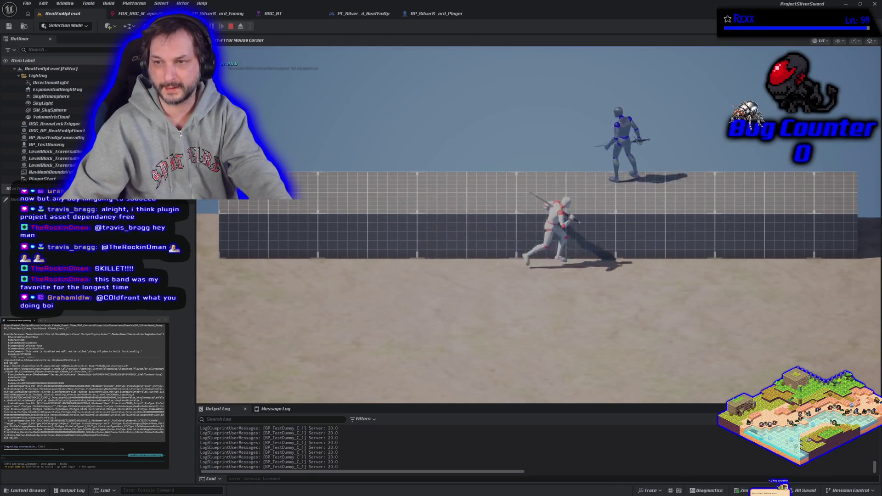
key("space")
key("s")
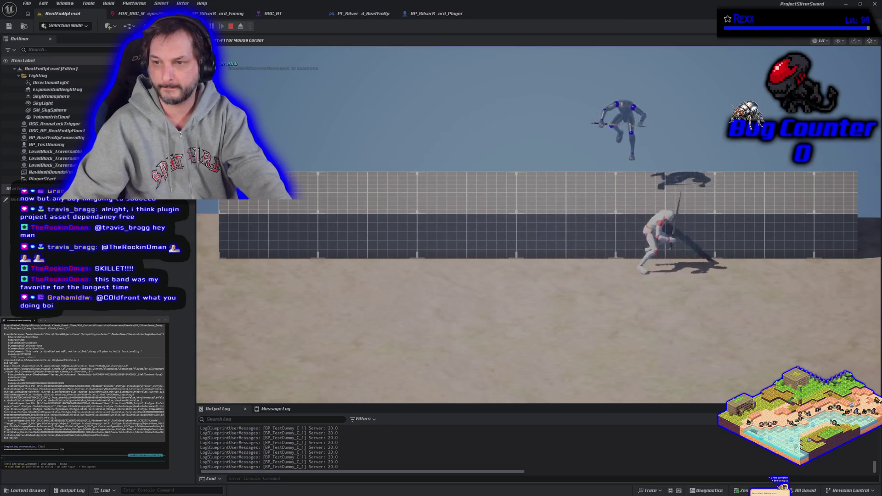
key("a")
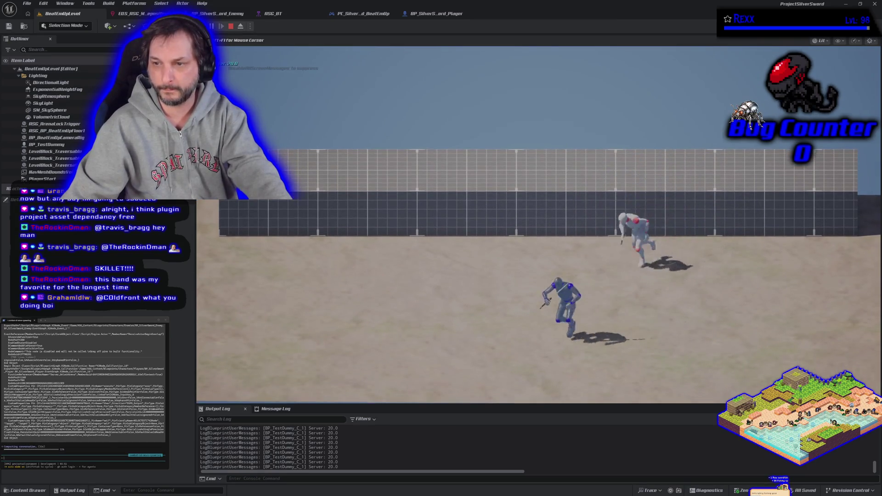
key("d")
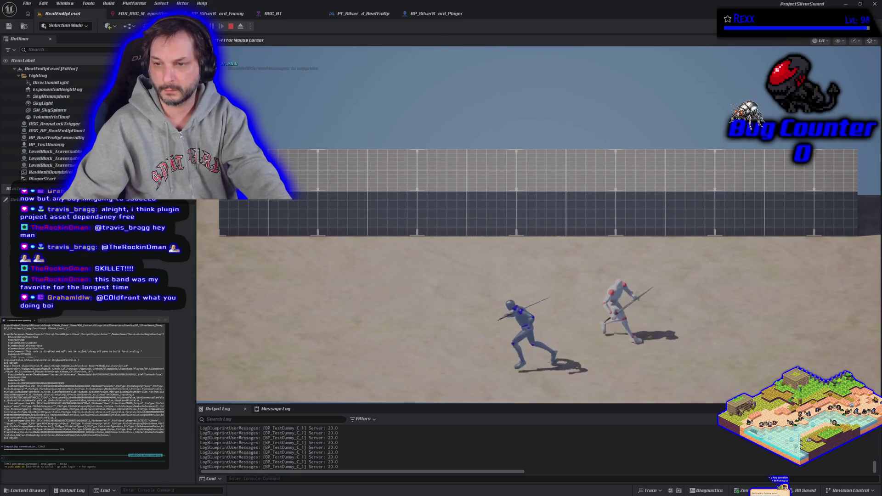
key("a")
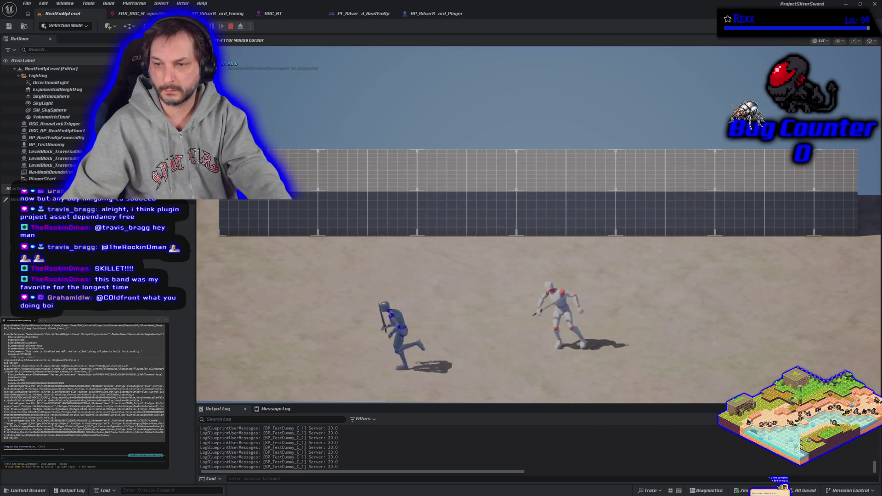
key("w")
key("d")
key("s")
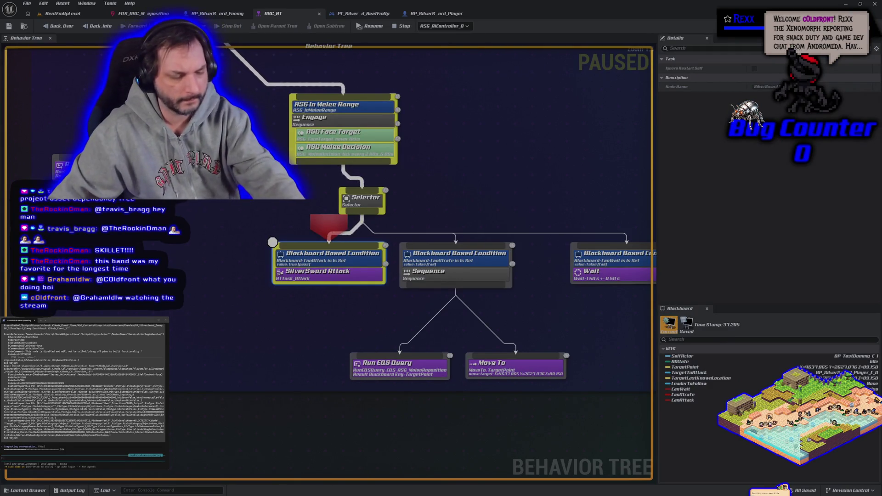
End the play session and view BP_SilverSword_Player's event graph.
key("Escape")
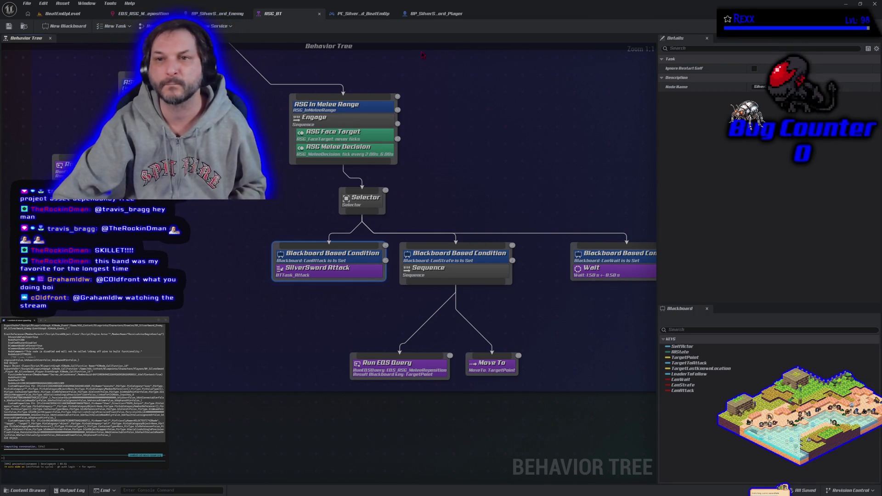
left_click(426, 20)
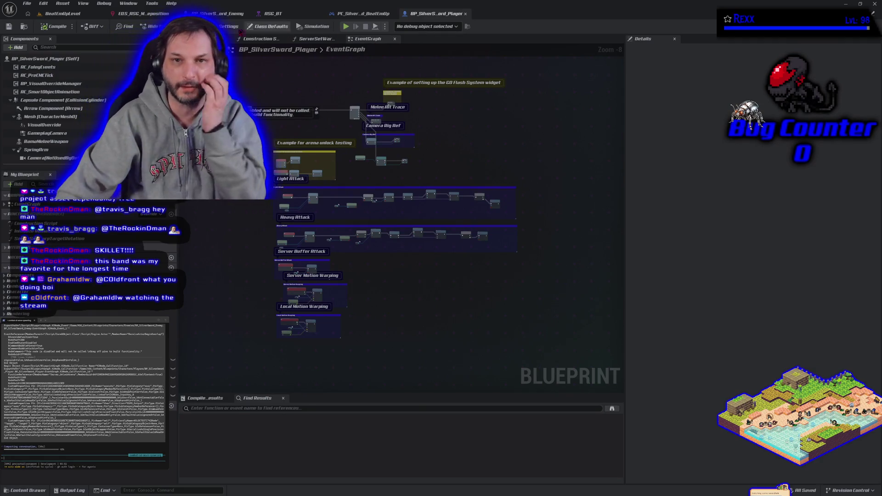
Switch to BP_SilverSword_Enemy's event graph and clear the filtered Details search.
left_click(217, 14)
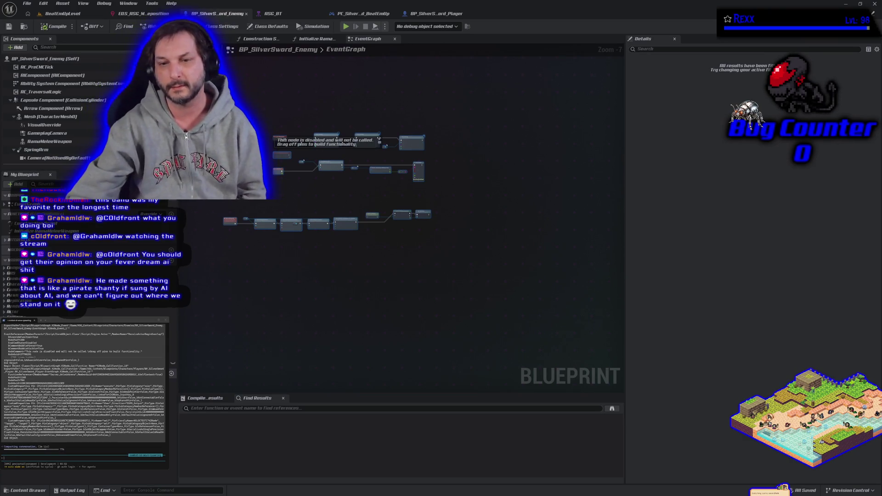
left_click(351, 181)
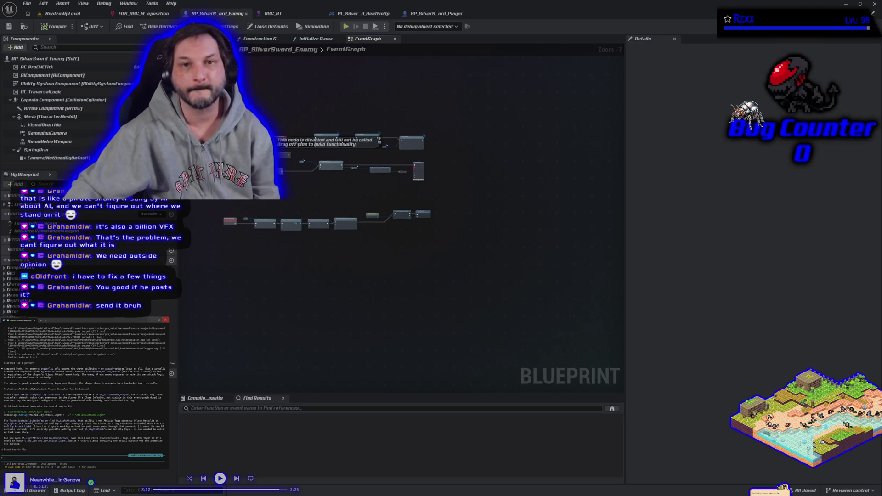
Open the Content Drawer at RSG_Content > Blueprints > Characters > Players.
left_click(37, 490)
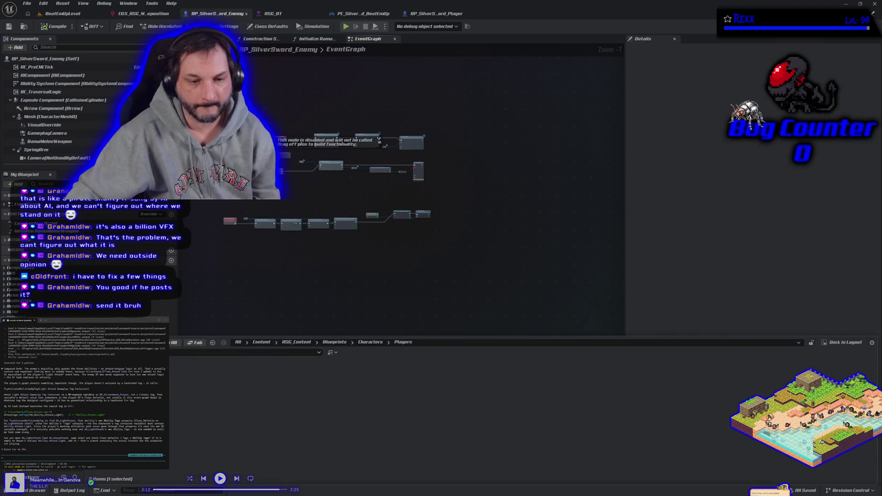
Browse ASG_Content > Blueprints > GAS > GameplayAbilities and open the GA_LightAttack blueprint.
left_click(115, 376)
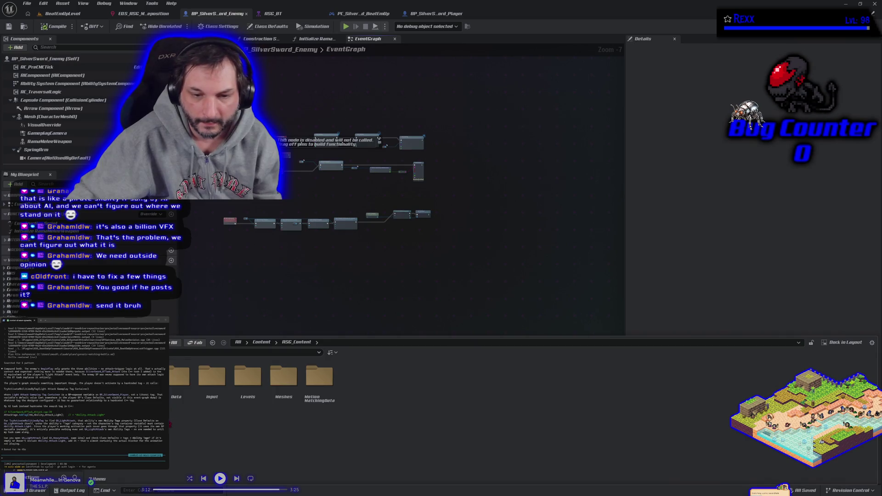
double_click(143, 377)
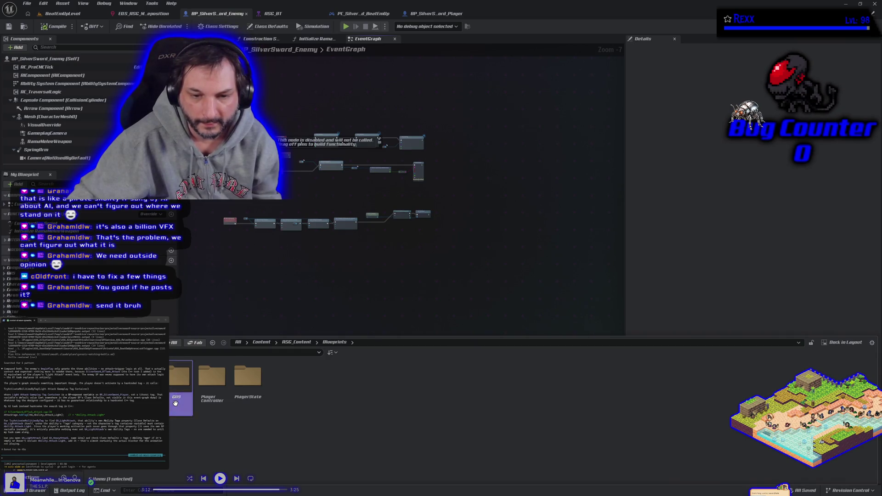
double_click(180, 381)
double_click(172, 391)
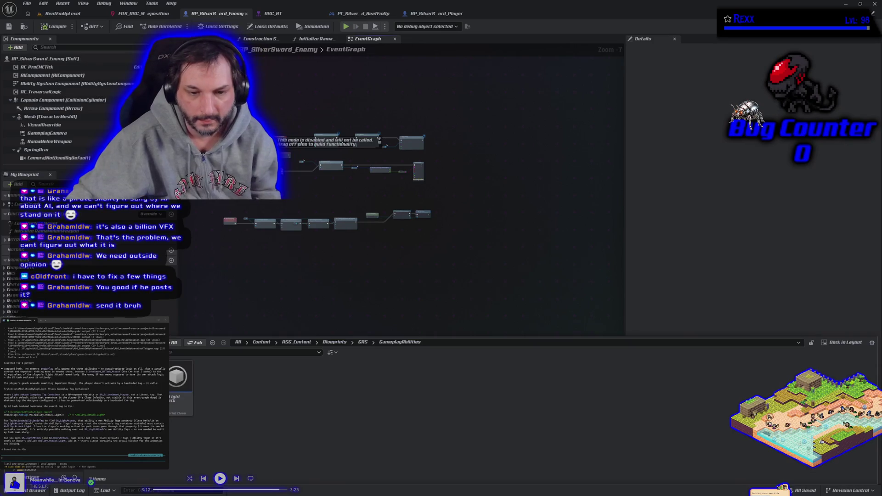
left_click(172, 408)
double_click(172, 408)
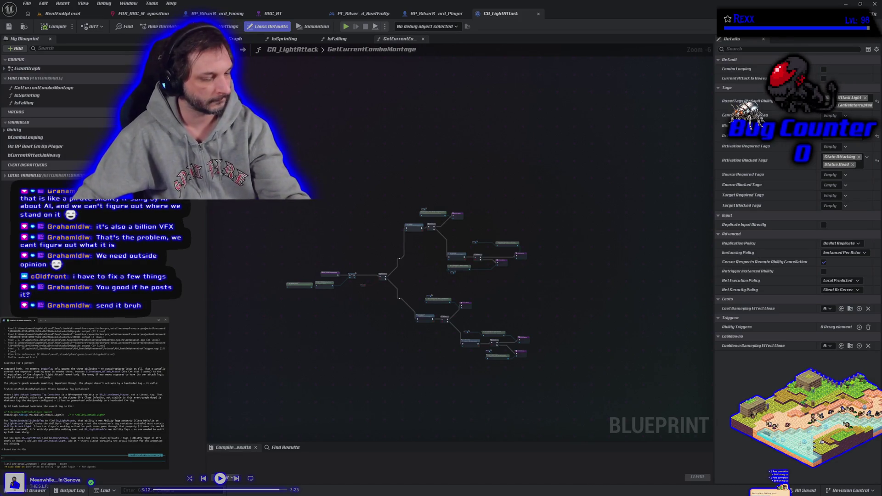
Ask the assistant to confirm the default AssetTags include Ability.Attack.Light.
type("Read")
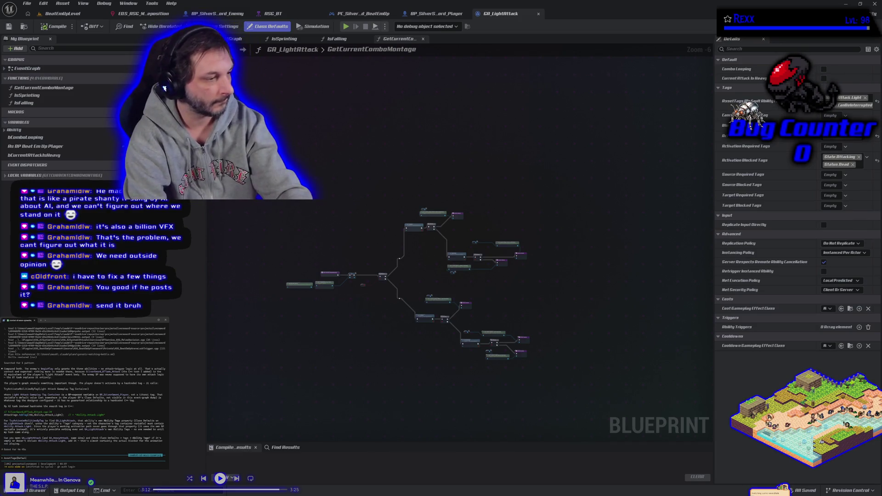
type("Ability Tags")
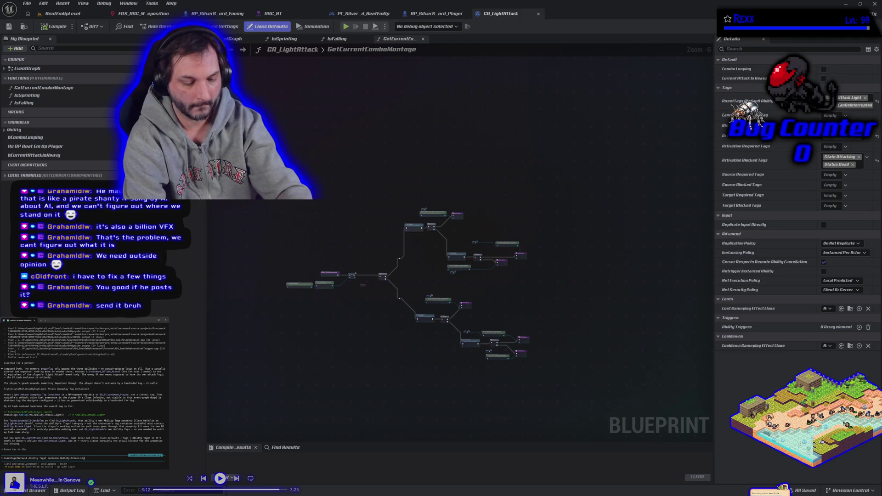
key("Return")
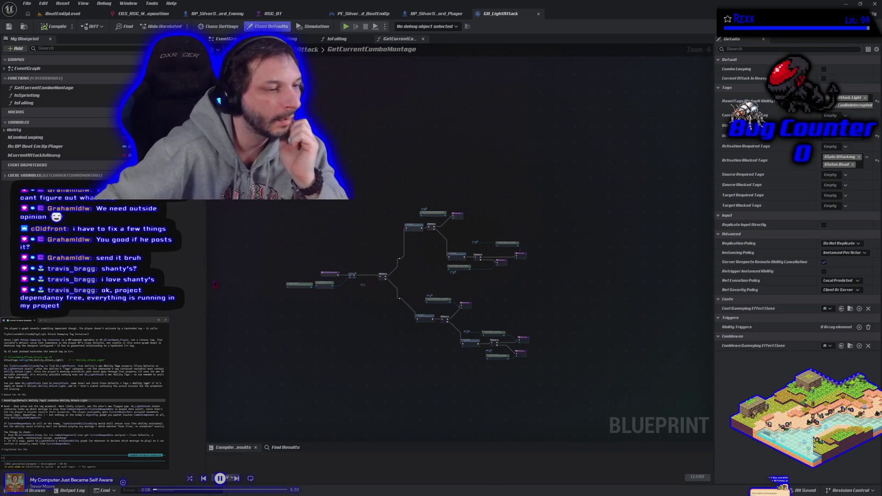
Switch from GA_LightAttack back to the BP_SilverSword_Player event graph.
left_click(434, 14)
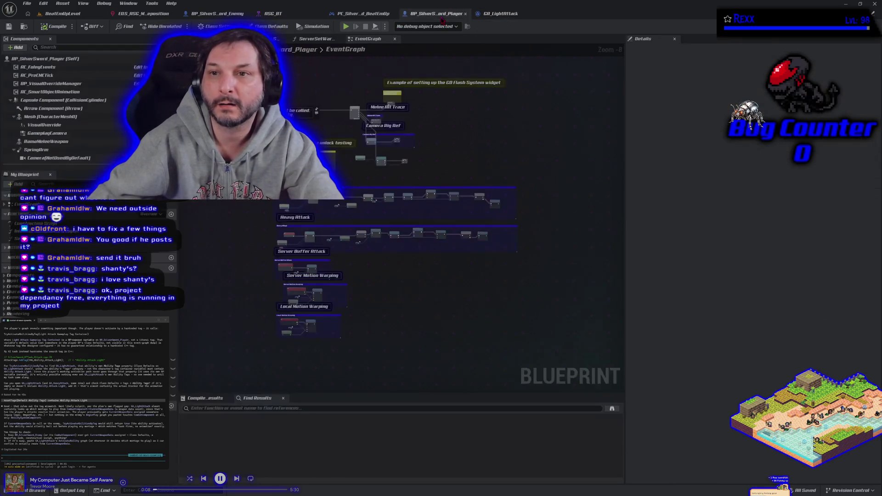
Inspect the collapsed Melee Hit Trace graph, then return to the main event graph.
scroll(405, 94, "up", 5)
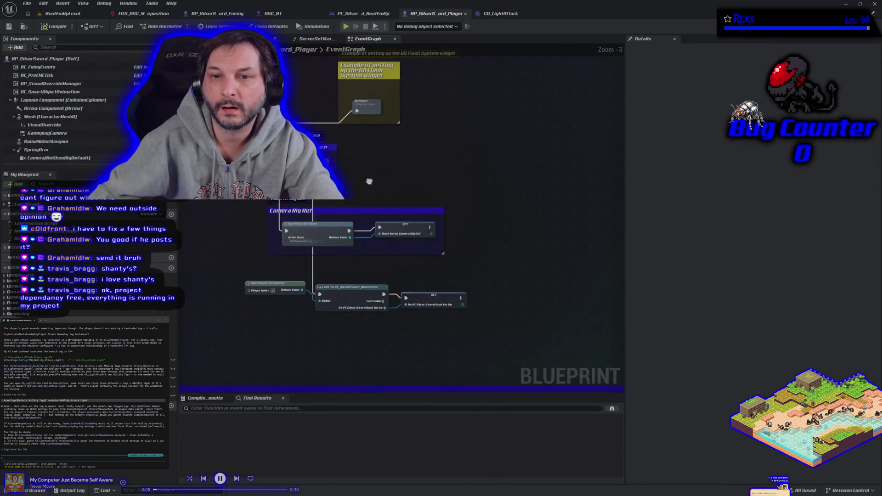
double_click(322, 134)
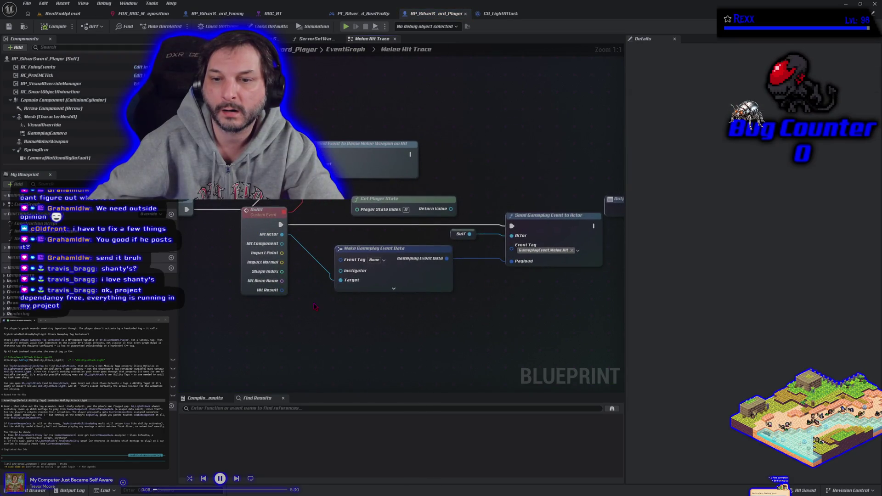
scroll(315, 307, "down", 1)
key("alt+Left")
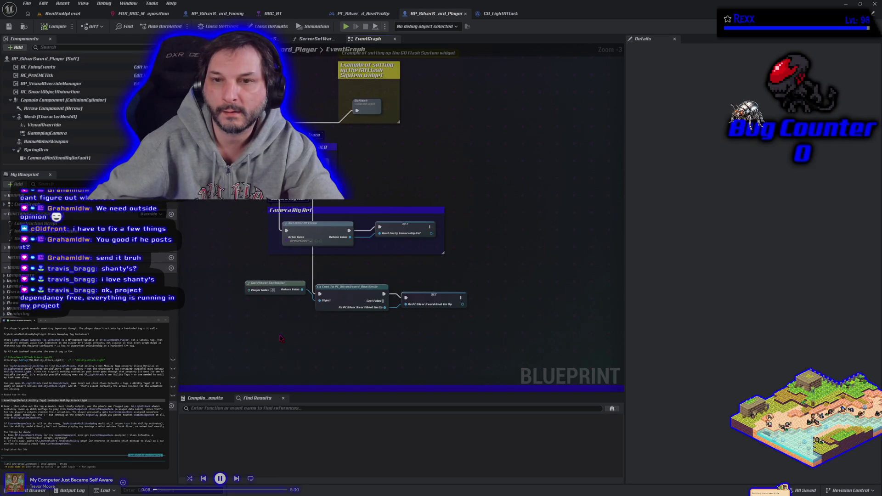
Zoom out over the event graph and open the player blueprint's Construction Script.
scroll(294, 342, "down", 1)
left_click_drag(297, 342, 419, 283)
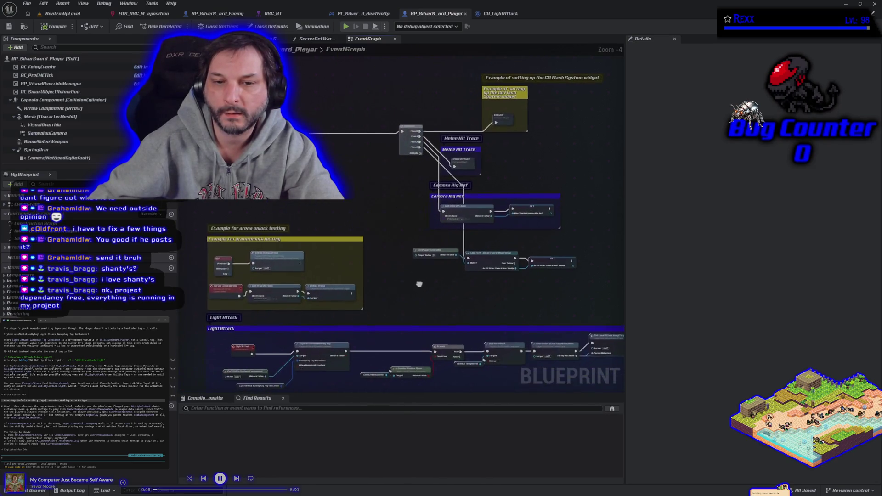
left_click(272, 38)
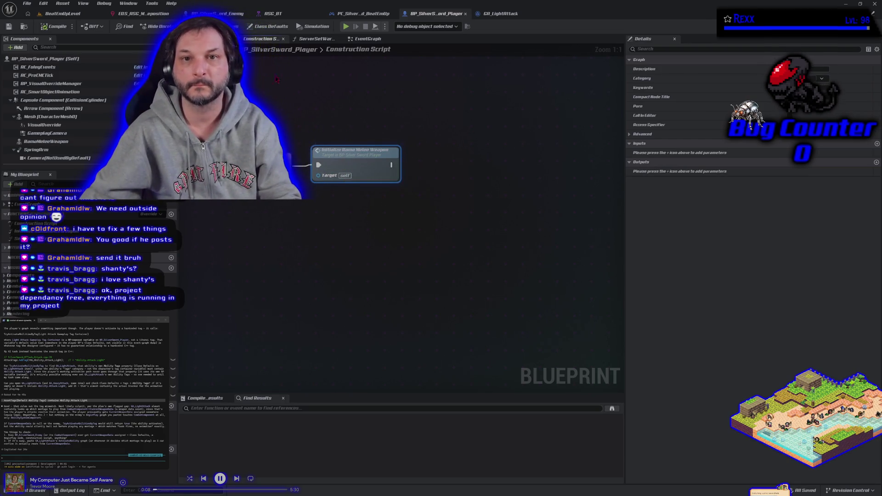
Open BP_SilverSword_Enemy's Construction Script and its Initialize RamaMeleeWeapon function graph.
left_click(216, 13)
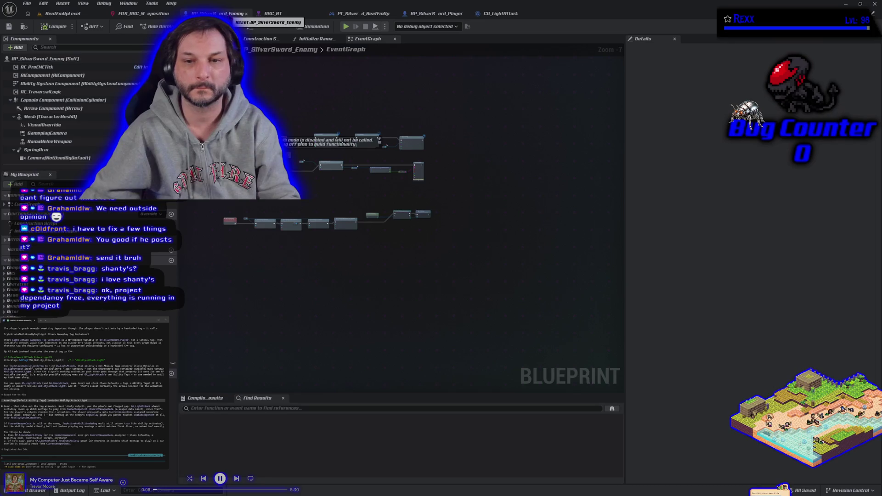
left_click(264, 39)
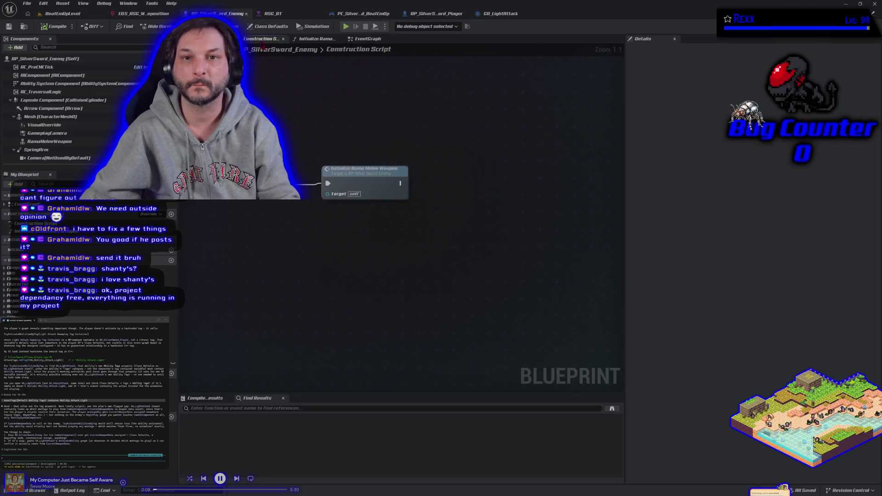
double_click(337, 178)
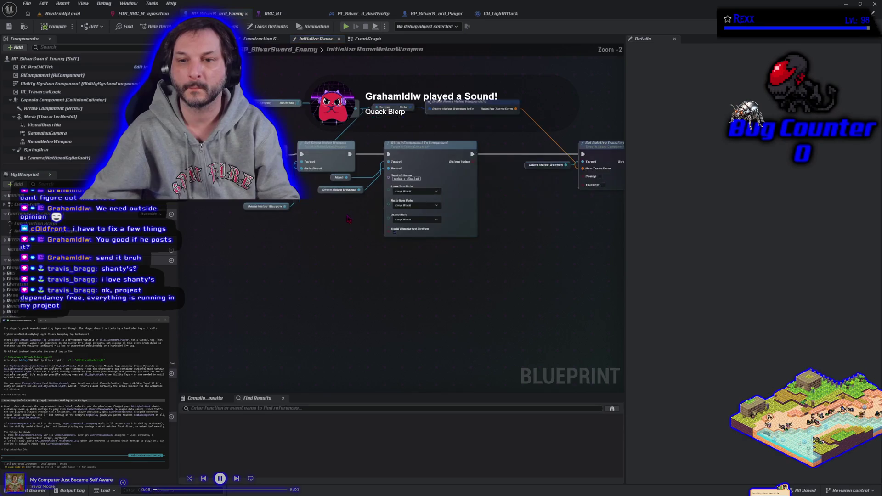
scroll(325, 273, "down", 1)
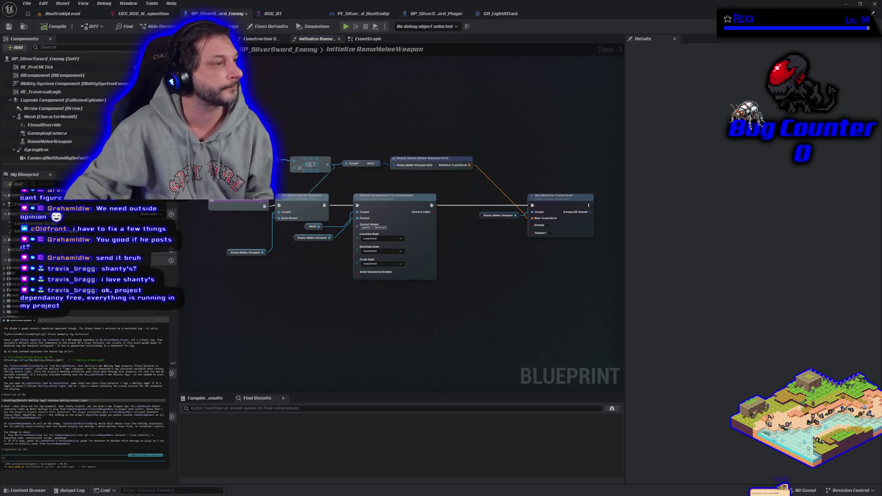
key("alt+Tab")
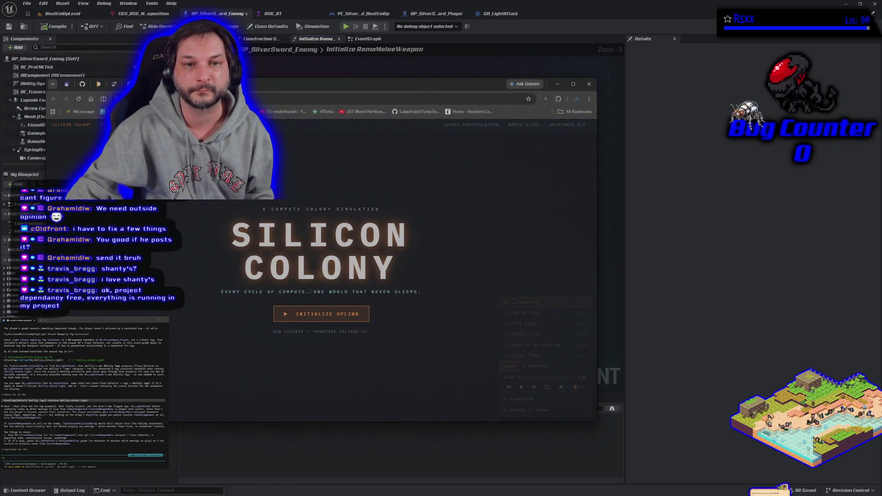
Bring the Chrome window with the cairn.bot CAIRN page forward, centred over the editor.
right_click(202, 85)
key("Escape")
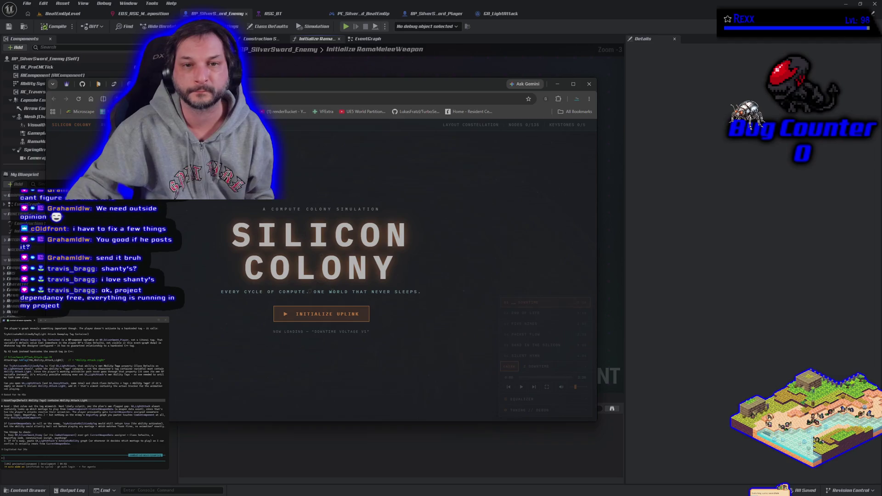
key("alt+Tab")
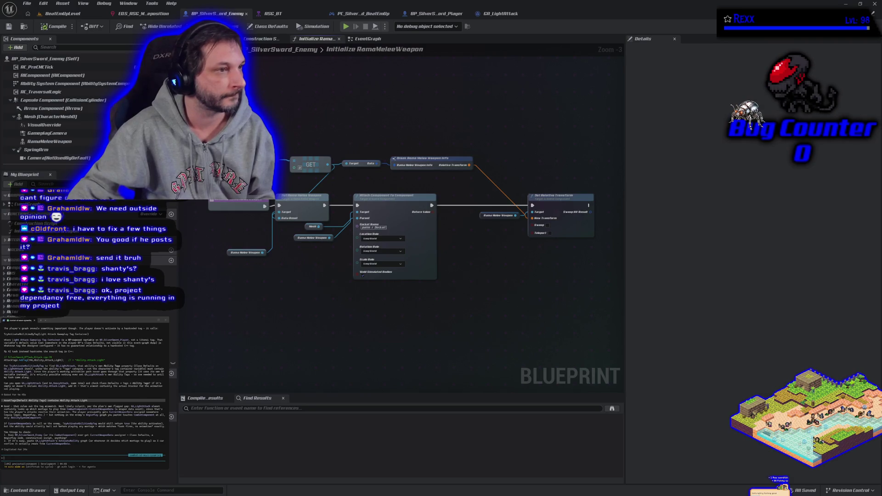
key("alt+Tab")
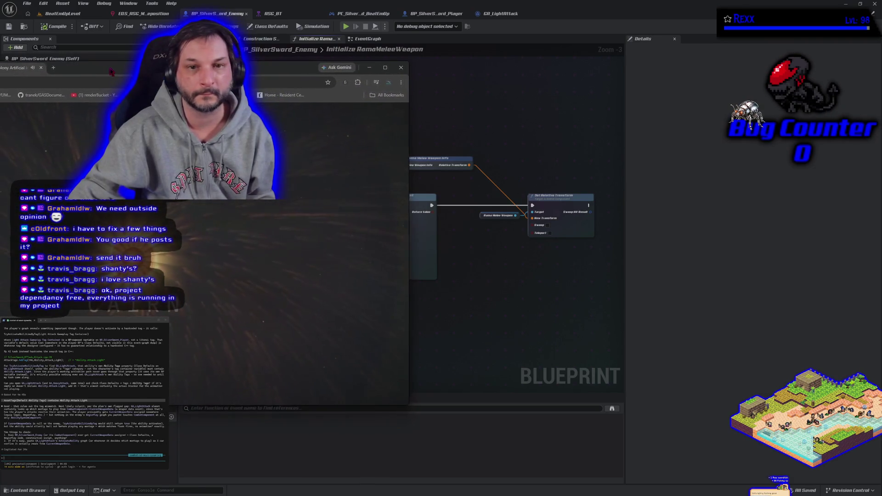
left_click_drag(111, 72, 457, 83)
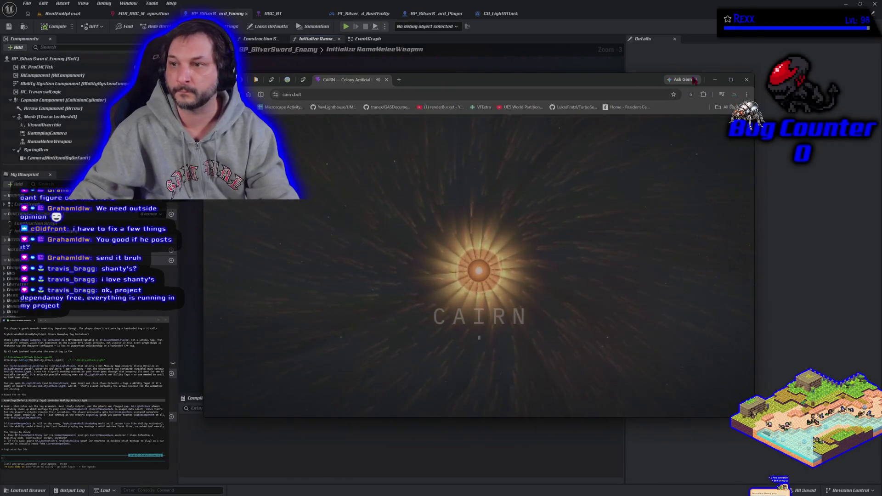
left_click(730, 80)
Run the cairn.bot page full screen through the CAIRN intro, then exit full screen.
right_click(554, 240)
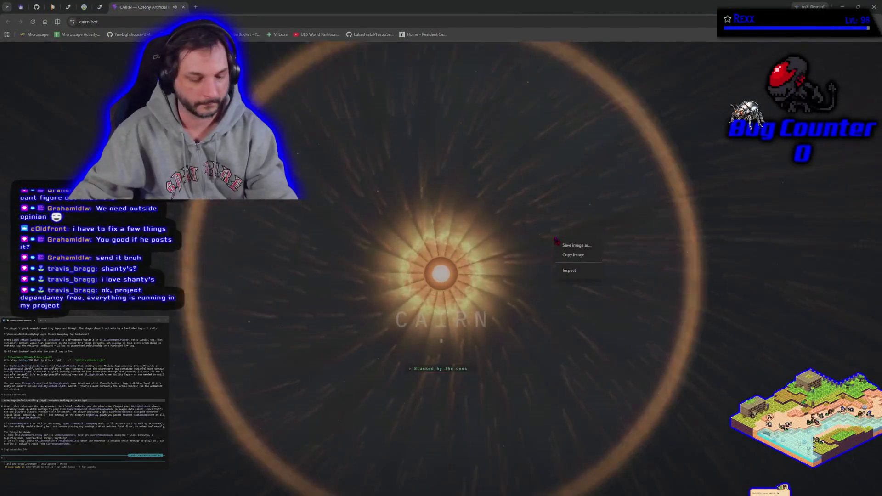
left_click(465, 236)
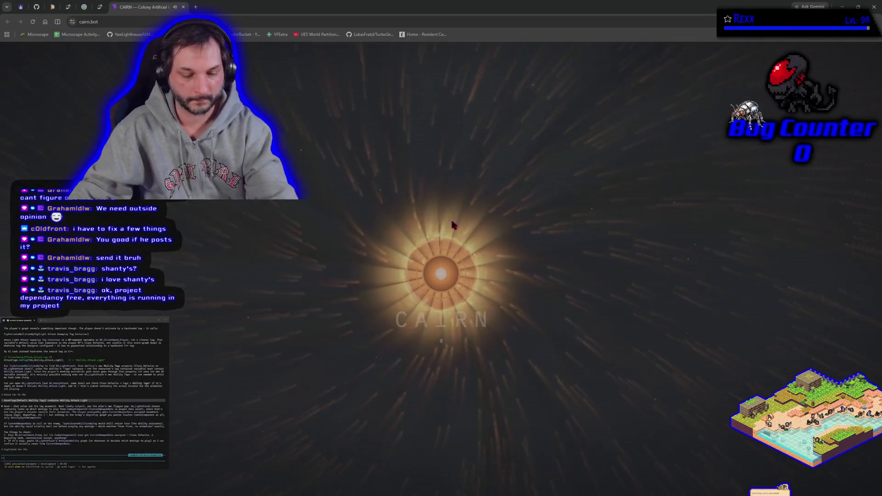
left_click(452, 224)
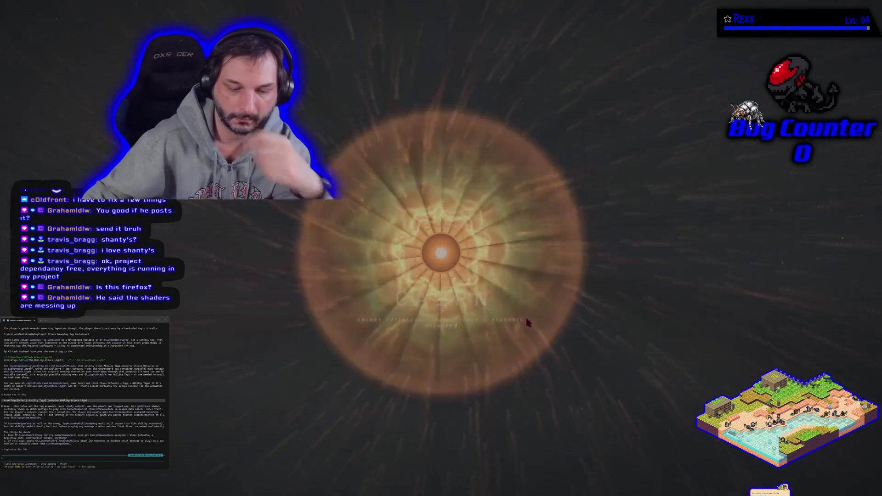
key("F11")
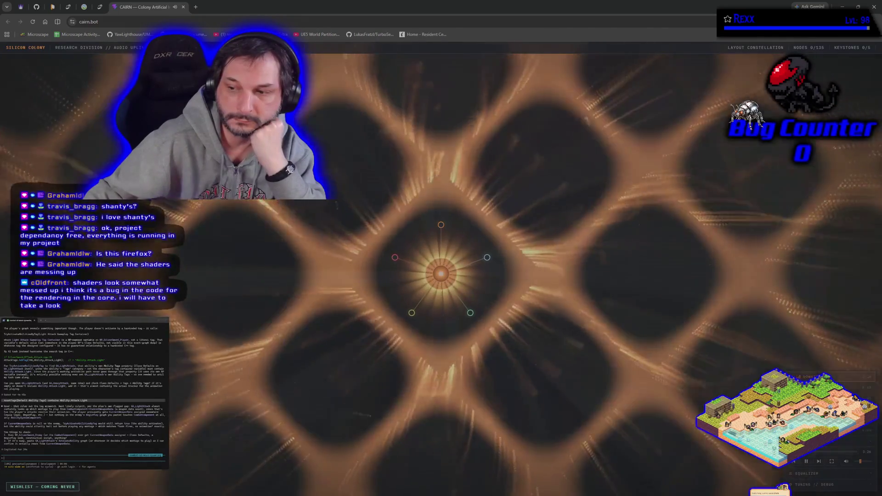
Return the visualizer to full screen and expand the TUNING // DEBUG player panel.
key("F11")
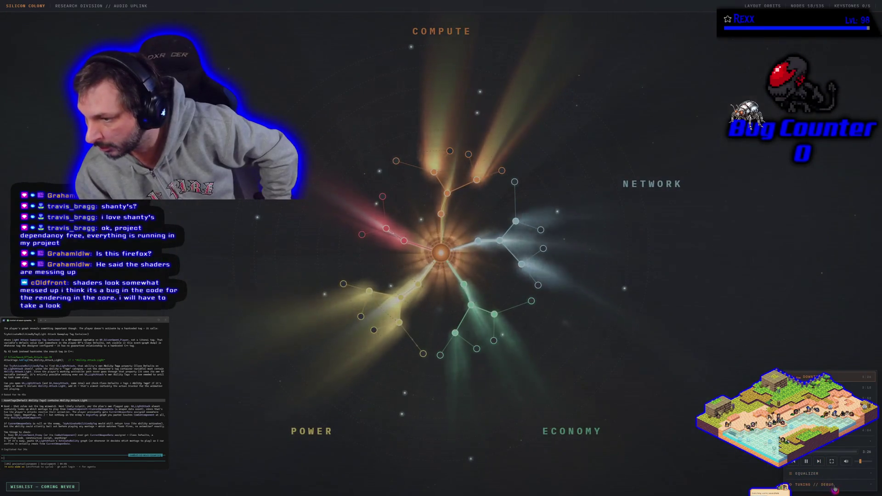
left_click(839, 487)
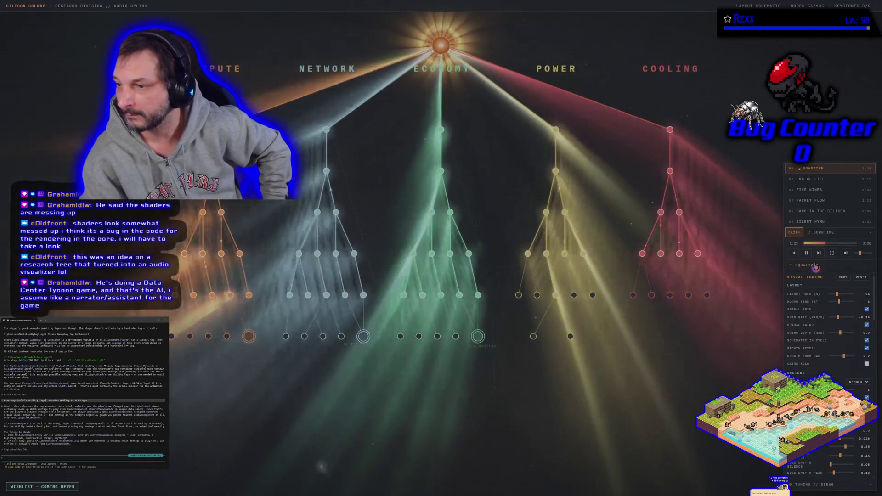
Apply the Bass preset in the visualizer's equalizer settings.
left_click(816, 267)
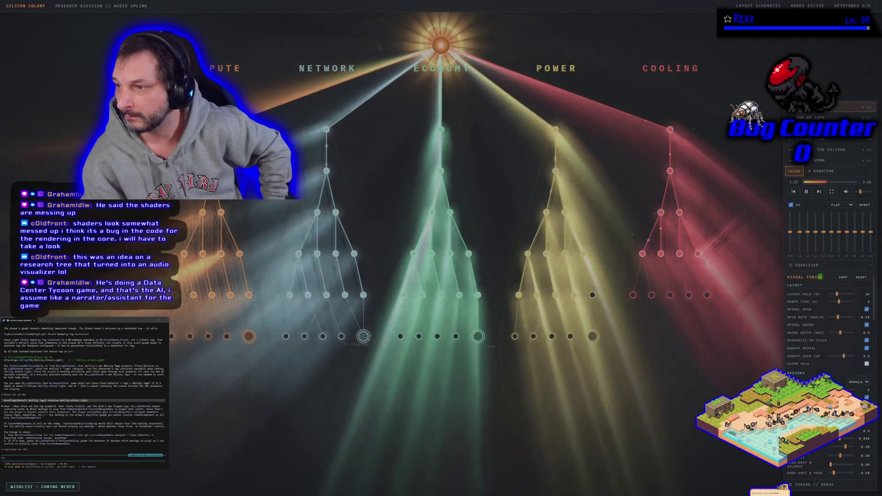
left_click(849, 209)
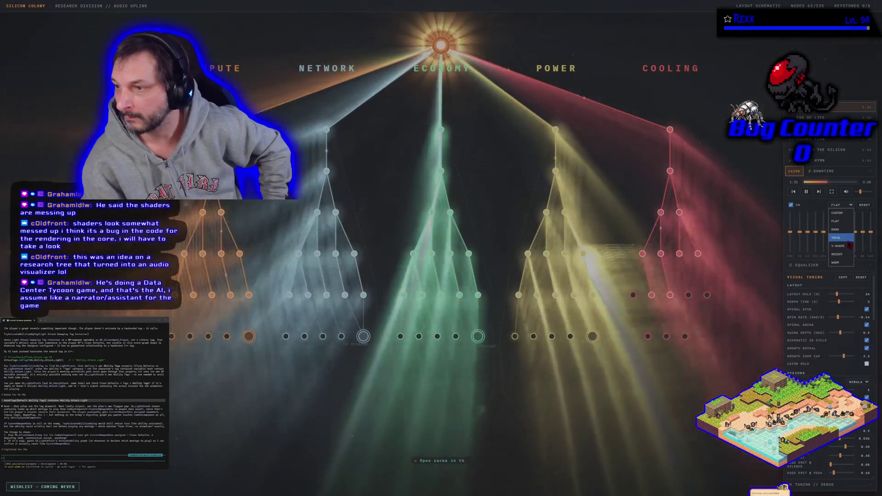
left_click(843, 230)
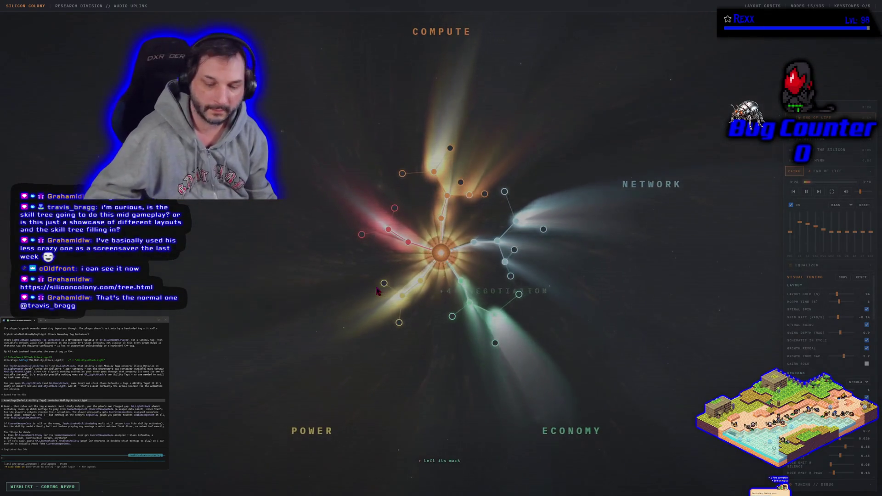
key("F11")
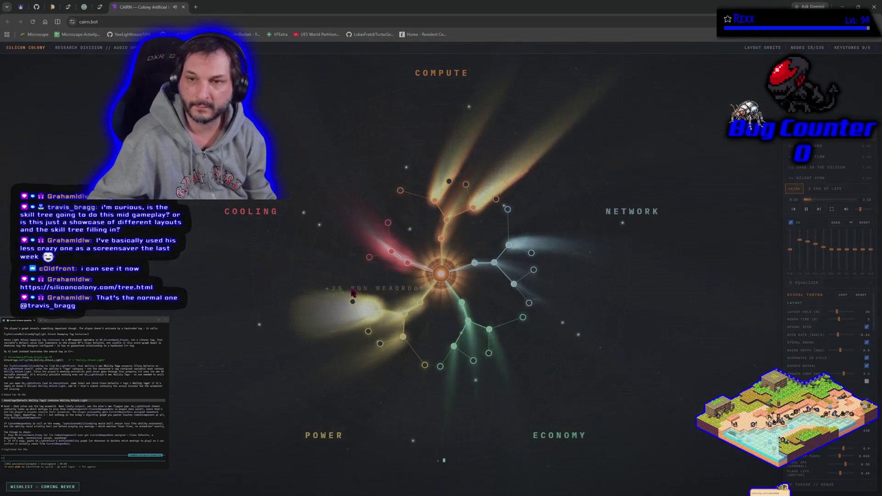
key("F11")
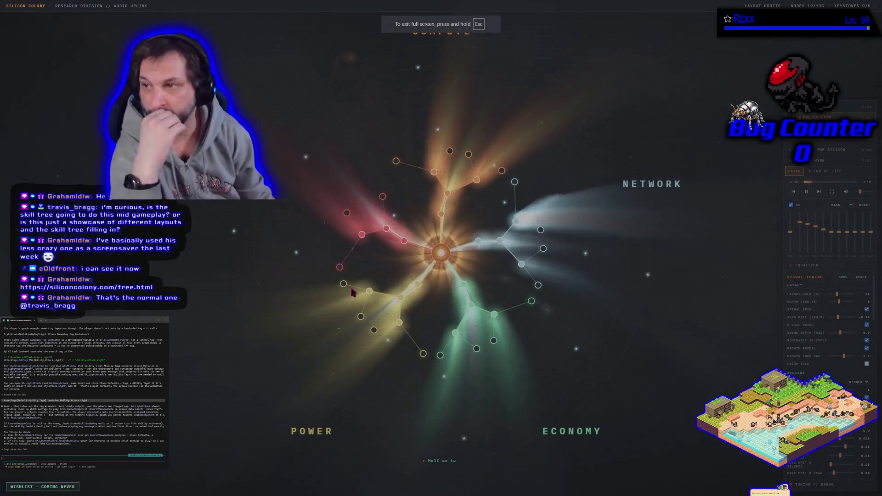
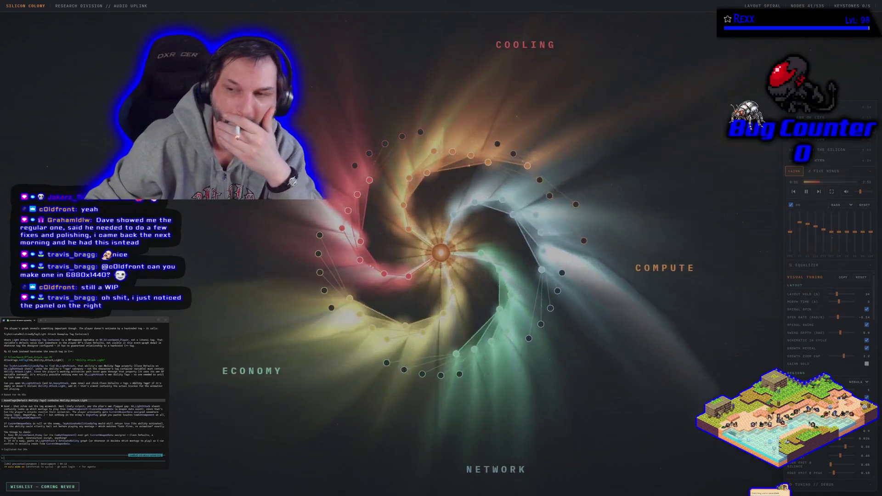
Collapse the Equalizer and Visual Tuning sections so the soundtrack list shows in the side panel.
left_click(818, 266)
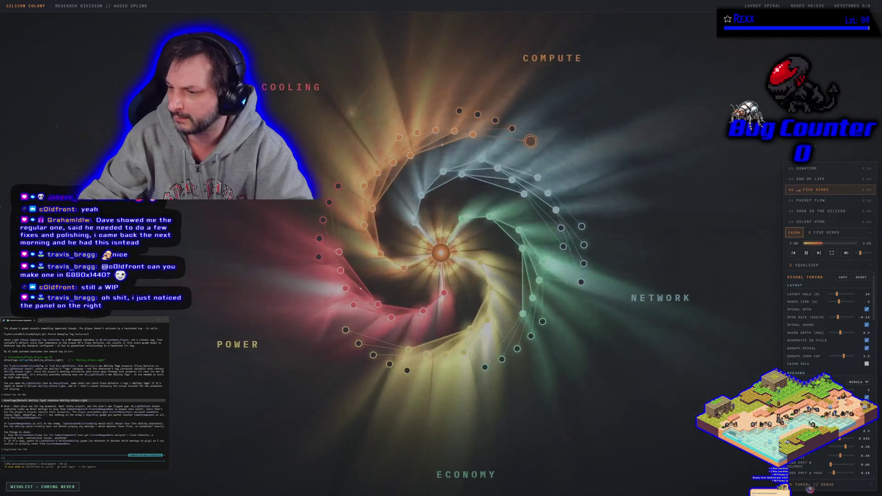
left_click(819, 277)
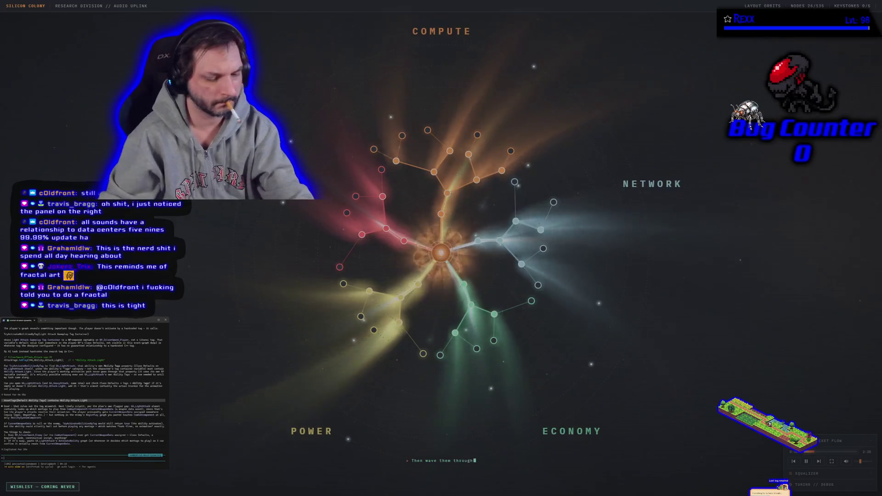
Enter 'weapondata is set' in the terminal, then paste the long text block and accept the paste warning.
type("weapondata i")
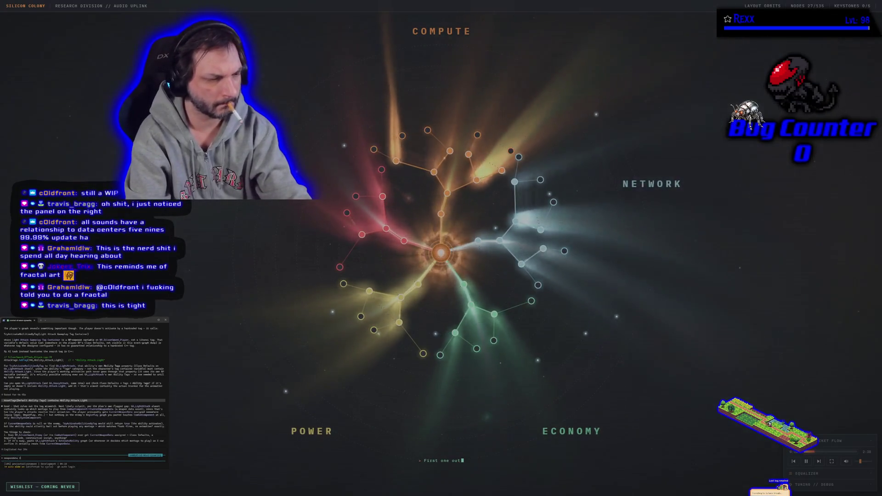
type("s set")
key("ctrl+v")
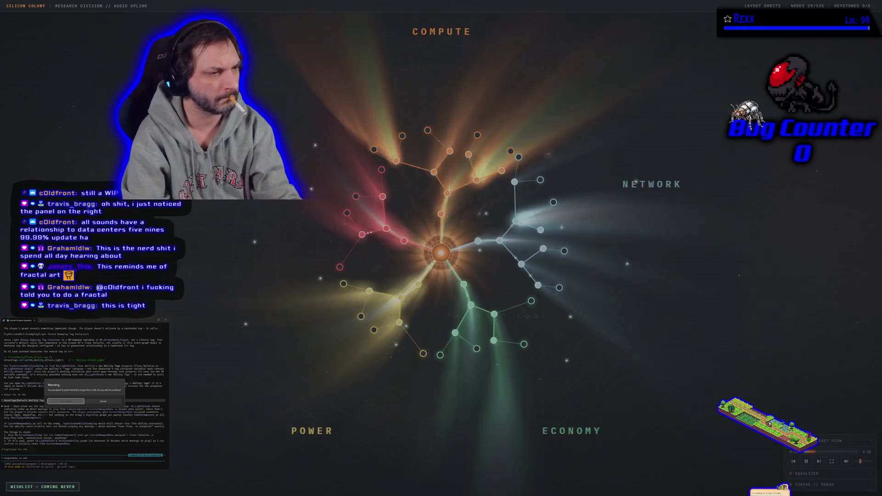
key("Return")
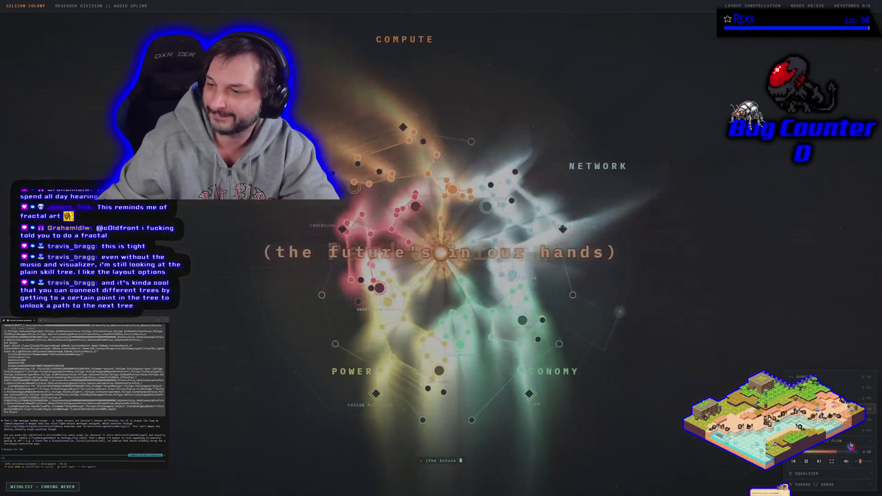
Start a Play-In-Editor session to test the two sword fighters' attacks.
mouse_move(850, 445)
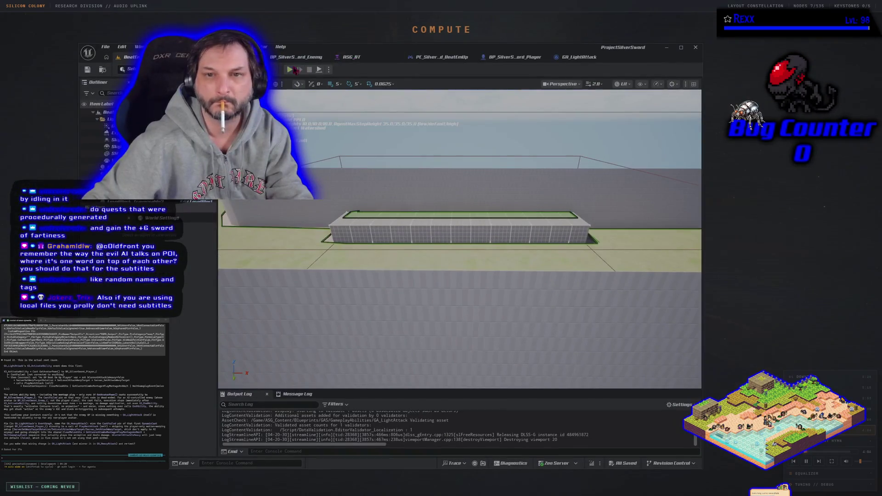
left_click(295, 70)
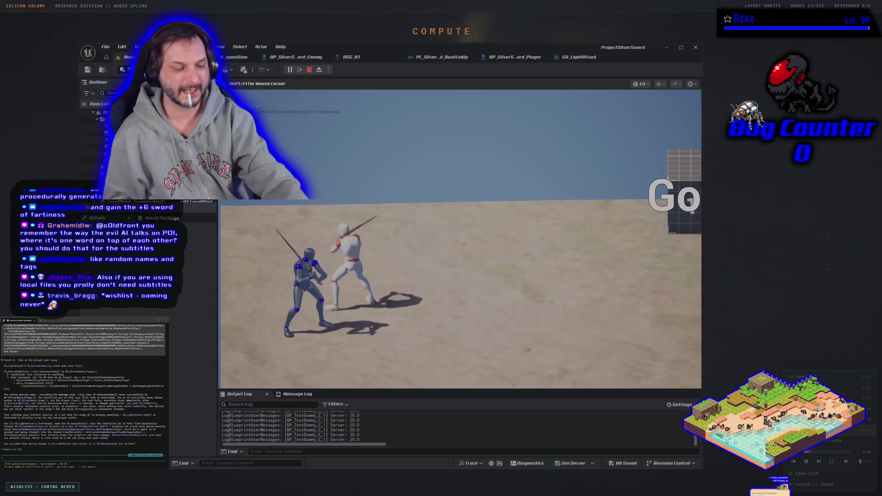
Restart the playtest and try the attacks until Accessed None errors appear, then view GA_LightAttack's graph.
key("Escape")
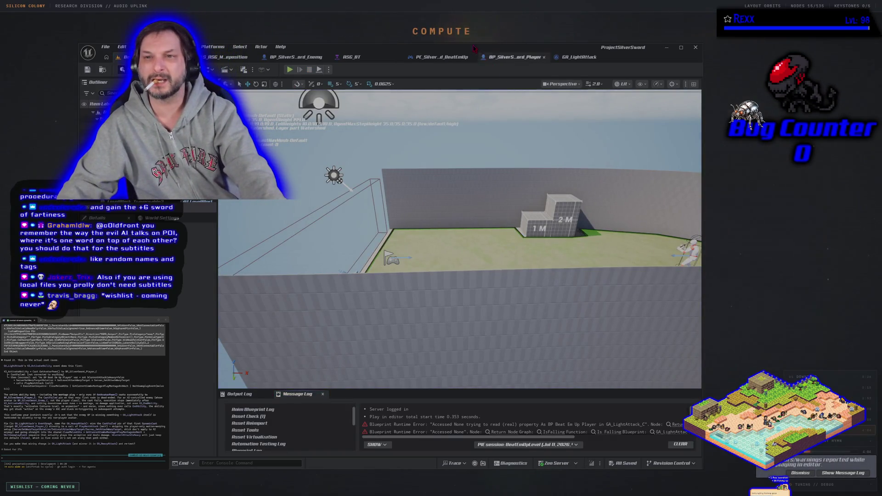
left_click(290, 70)
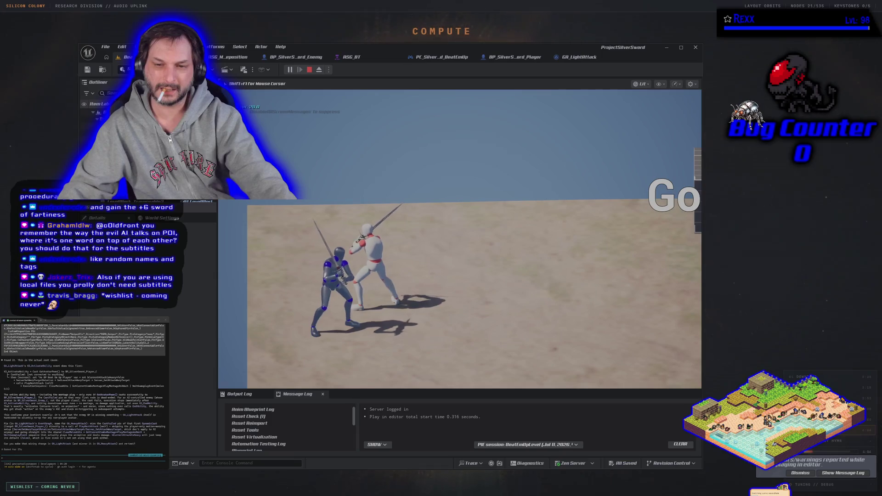
key("d")
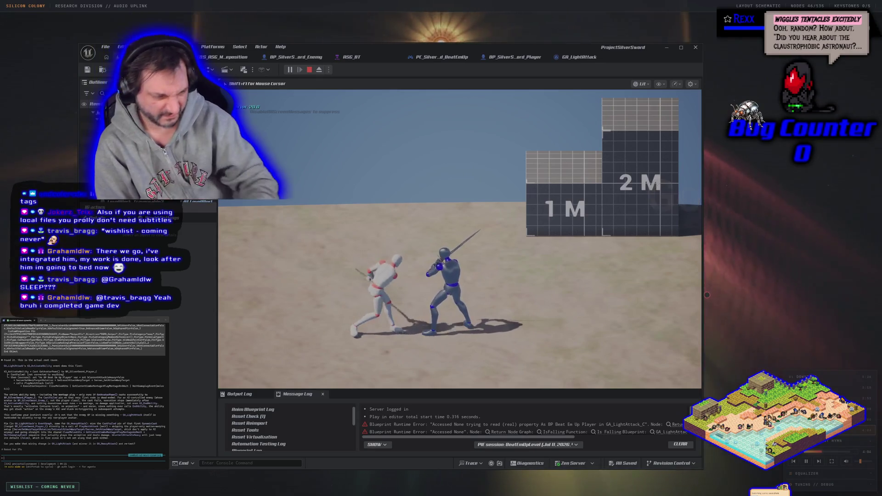
key("Escape")
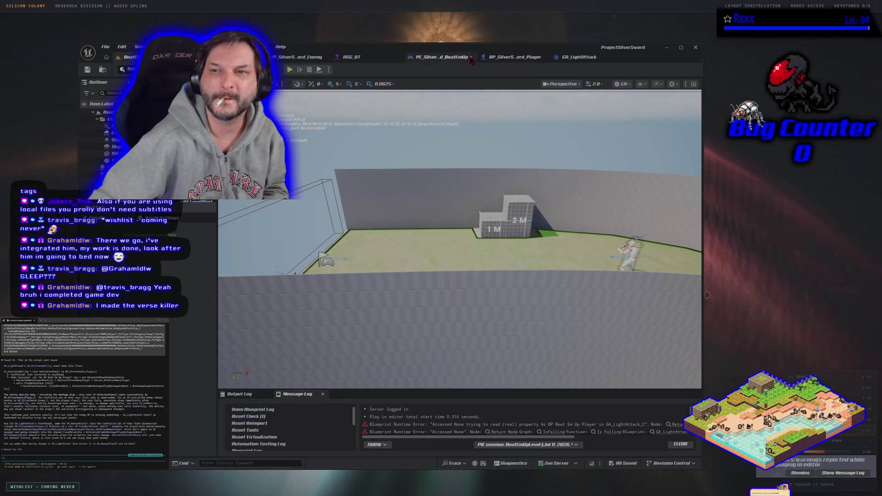
left_click(578, 57)
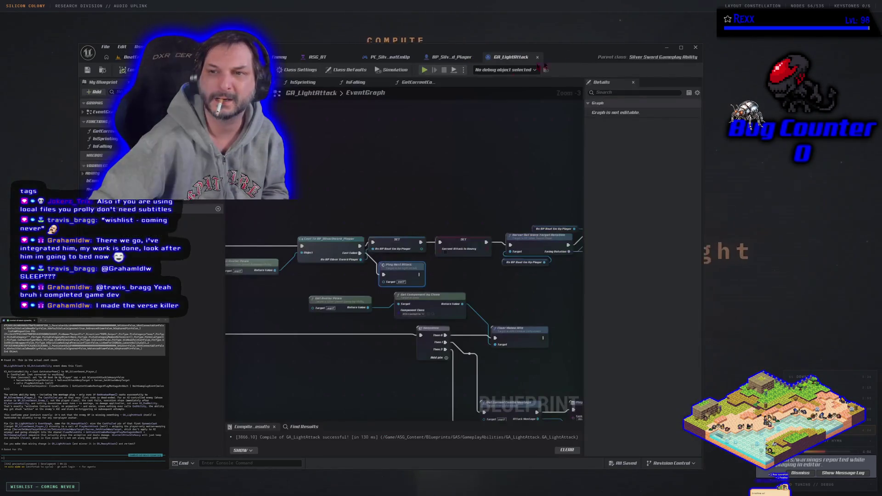
Open the GA_HeavyAttack blueprint from the asset browser and focus its EventGraph.
key("ctrl+space")
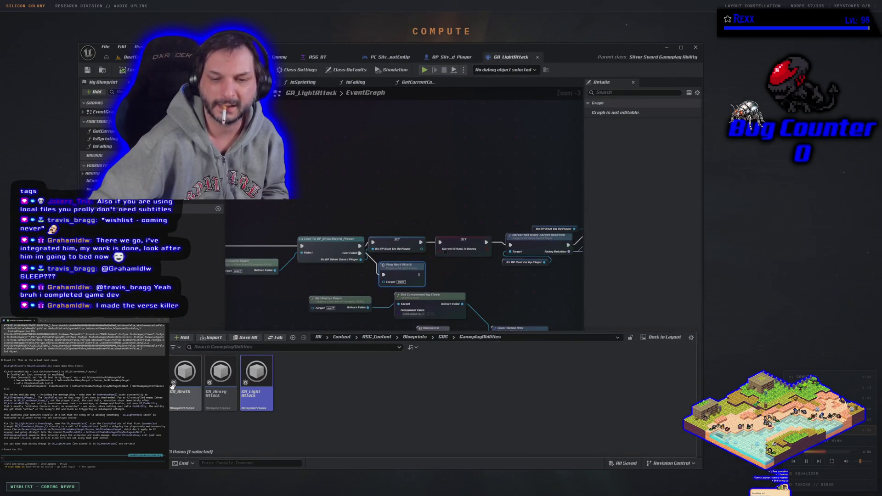
double_click(221, 372)
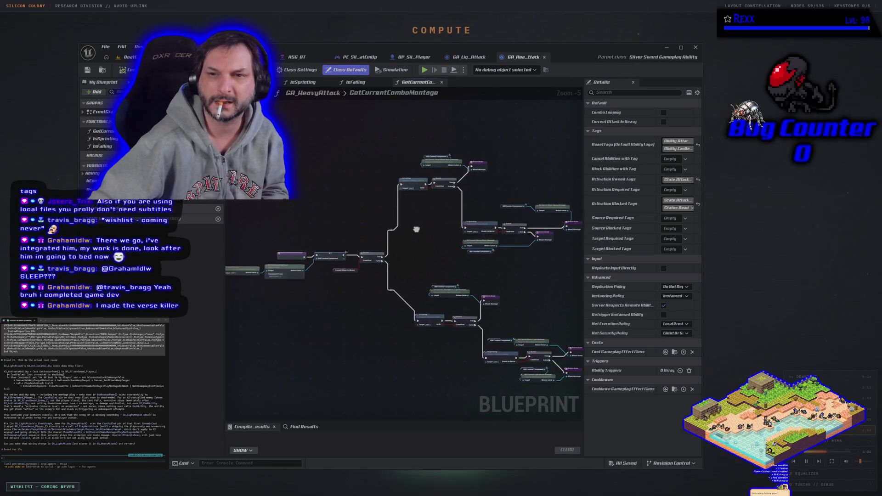
left_click(296, 93)
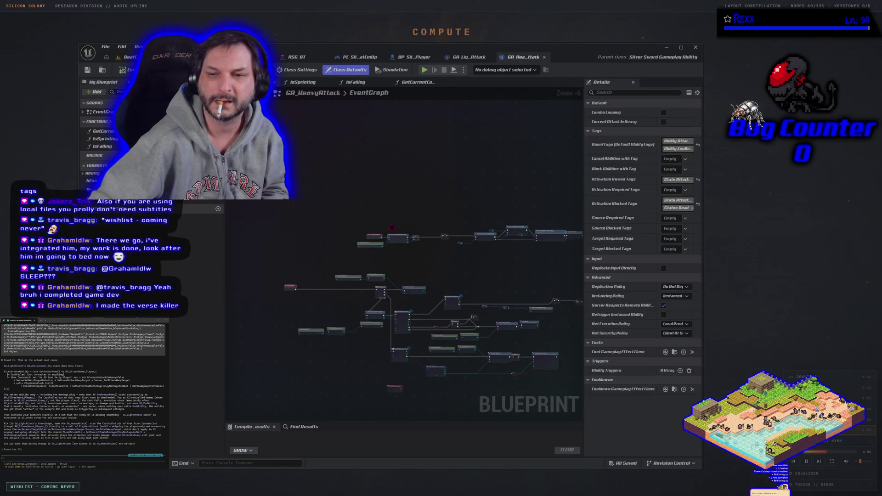
left_click(315, 275)
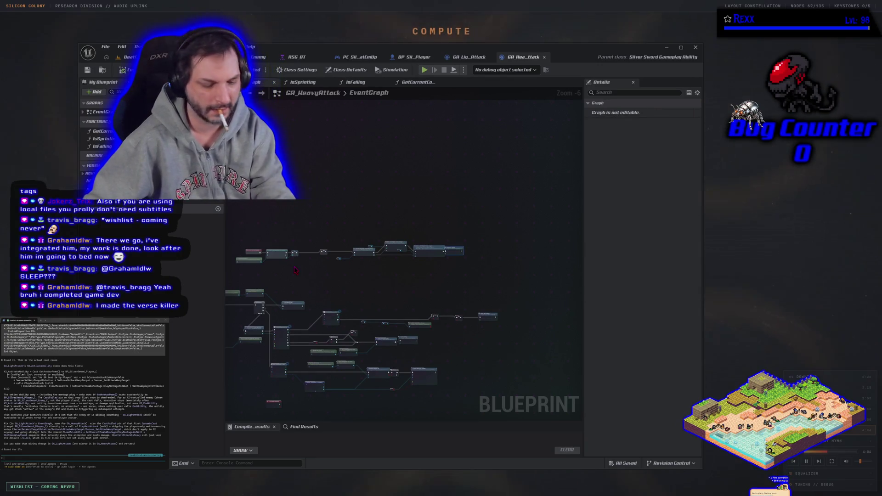
Paste a Play Next Attack node, wire Cast Failed to it, and save GA_HeavyAttack.
scroll(324, 252, "up", 5)
key("ctrl+v")
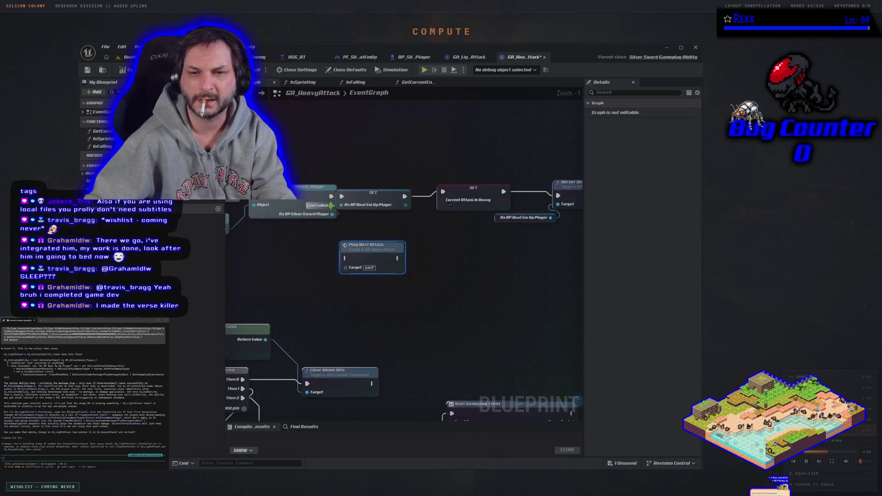
left_click_drag(330, 206, 346, 258)
key("ctrl+s")
key("alt+p")
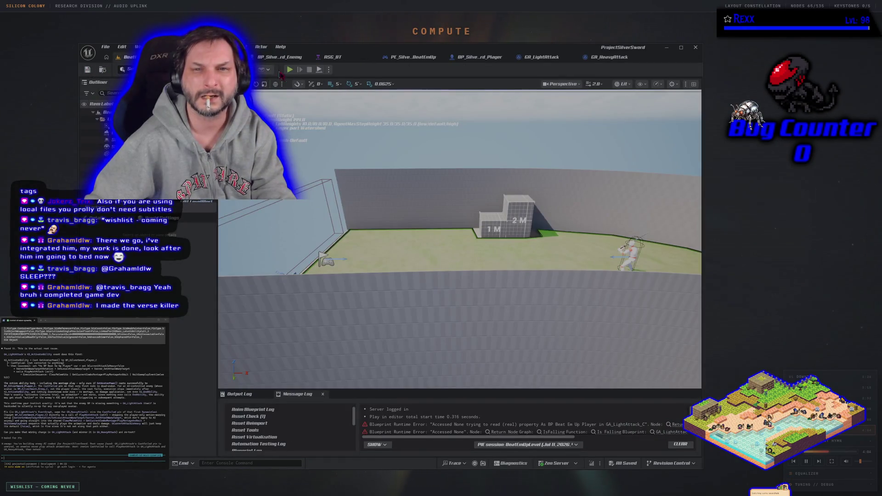
Run another playtest with the updated heavy attack, then stop it.
key("alt+p")
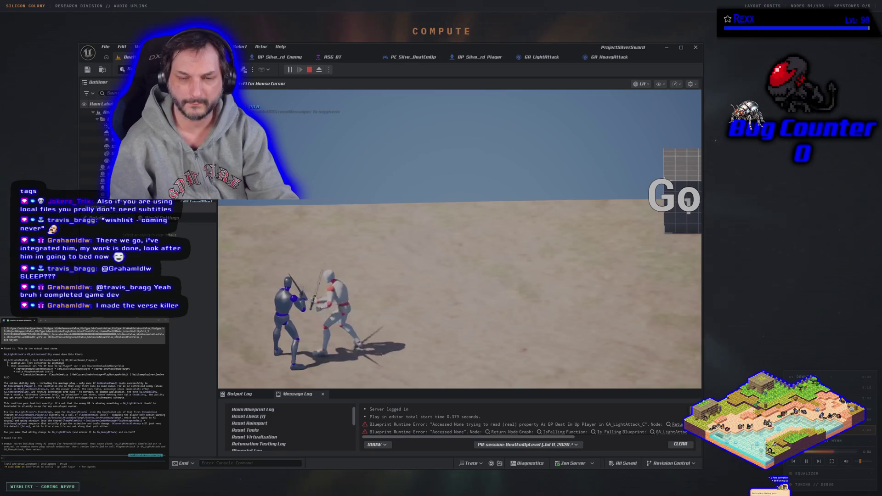
key("Escape")
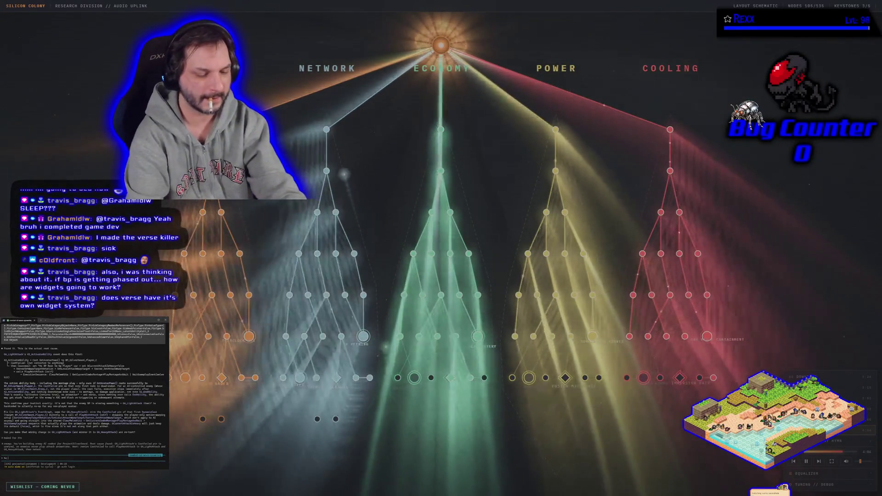
Type 'y plathe fsam' in the terminal and paste the long error text after it.
type(" only plays")
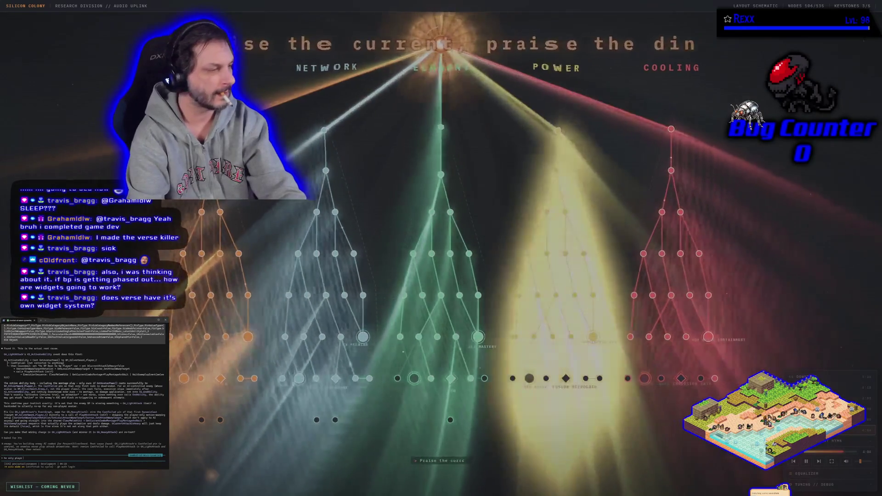
type("the first attack in the")
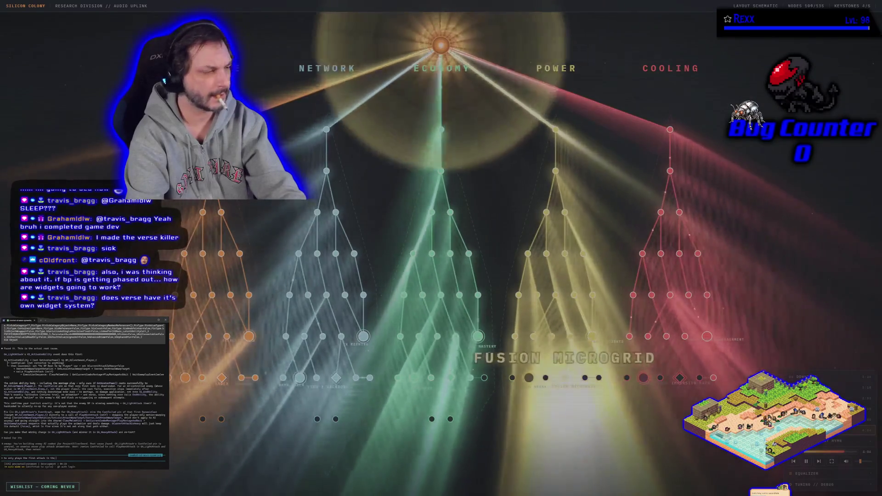
type("sam")
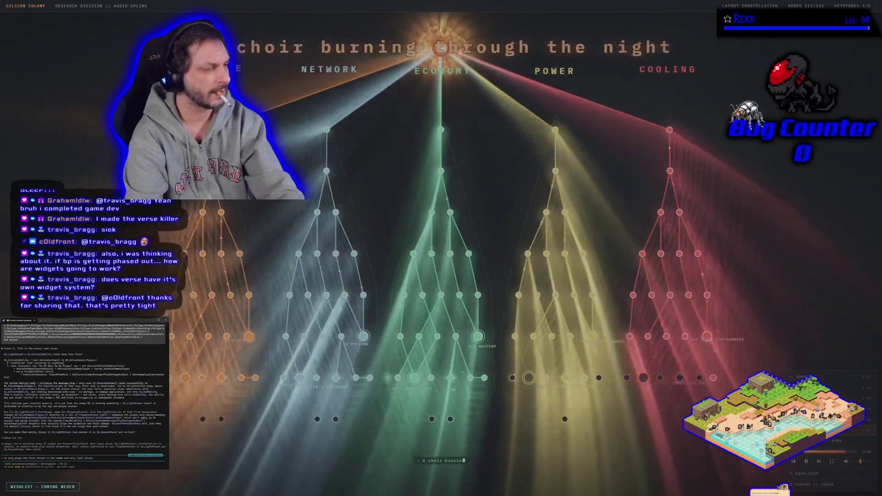
key("ctrl+v")
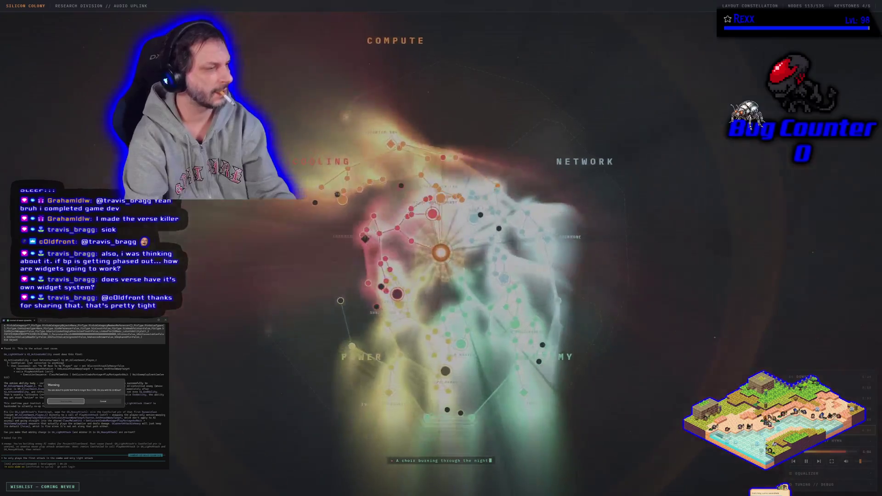
Accept the large-paste warning so the Blueprint runtime errors enter the terminal.
key("Return")
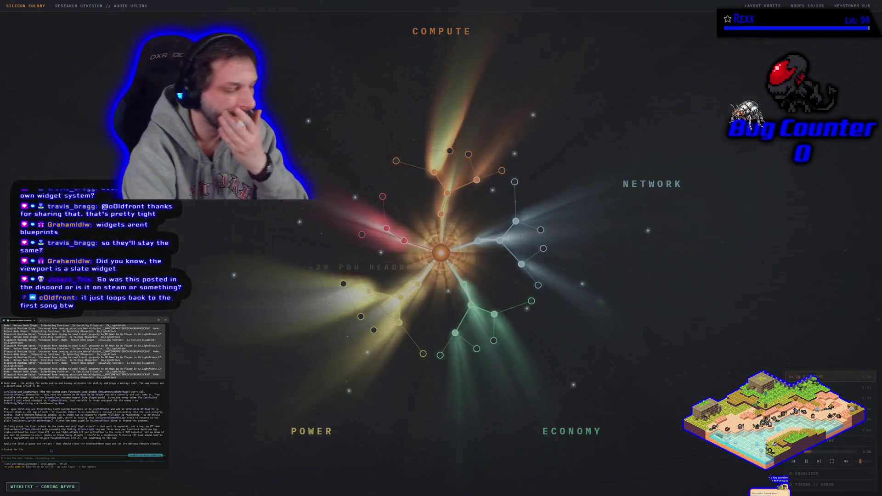
Ask the assistant 'we dont want the enemy to do jump or aprint attacks?', then exit fullscreen.
type("we dont")
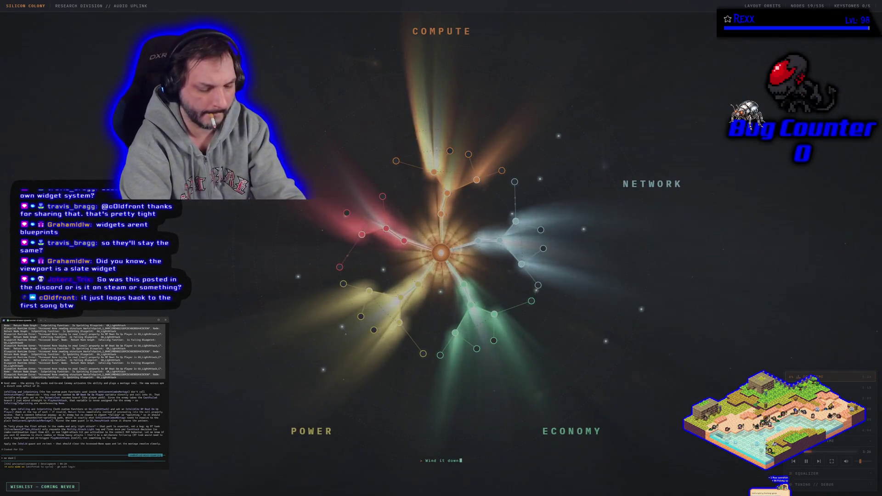
type(" want the enemy to")
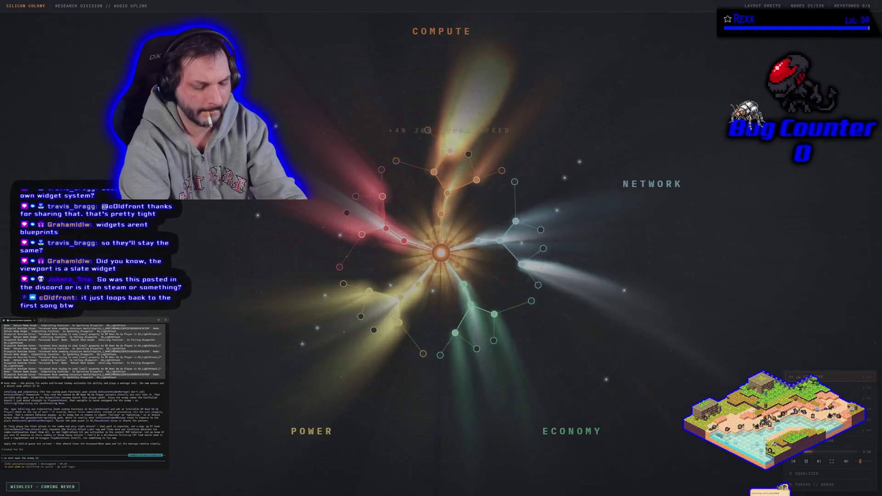
type(" do jum")
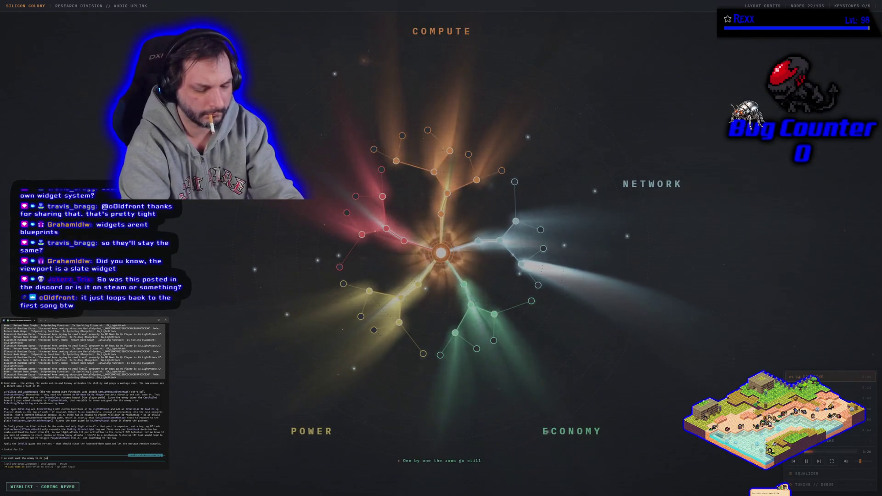
type("p or aprint att")
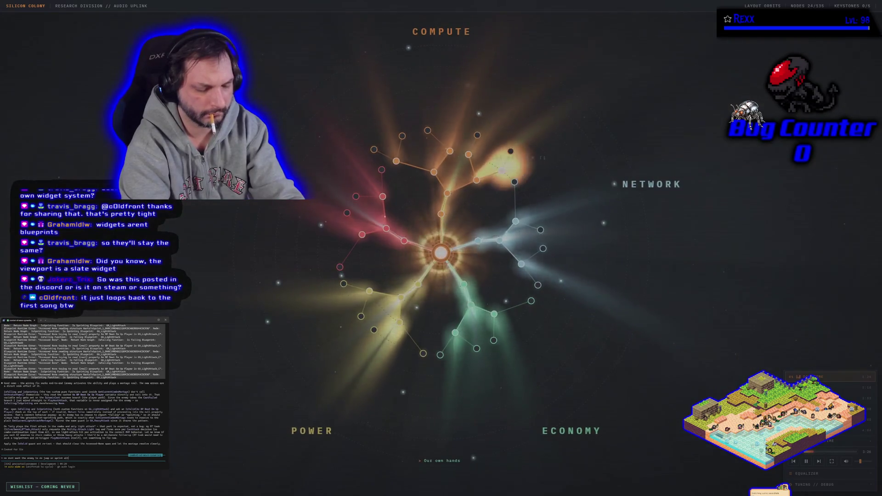
type("acks?")
key("Return")
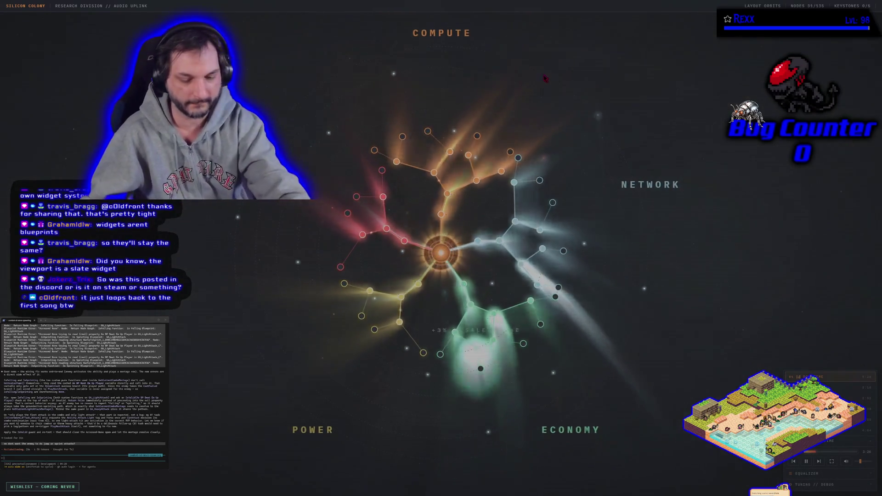
key("F11")
key("alt+Tab")
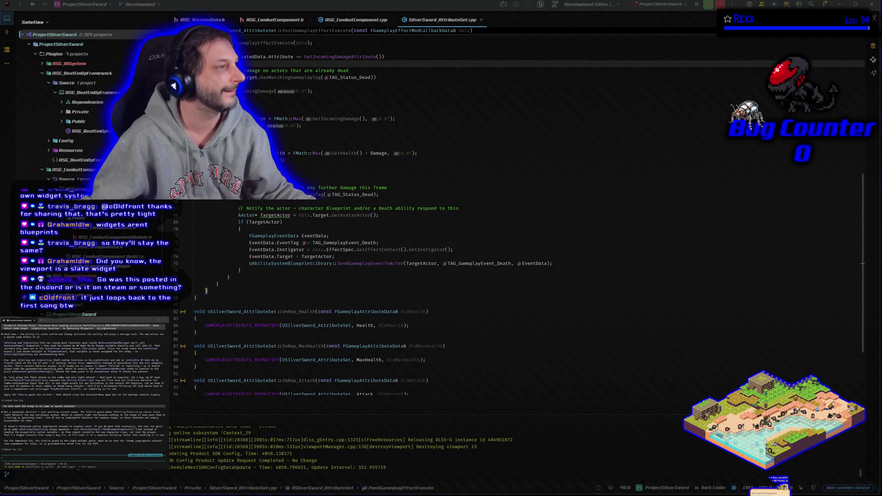
Maximize Unreal Editor, review the IsFalling/IsSprinting Accessed None errors, and open GA_HeavyAttack's graph.
key("alt+Tab")
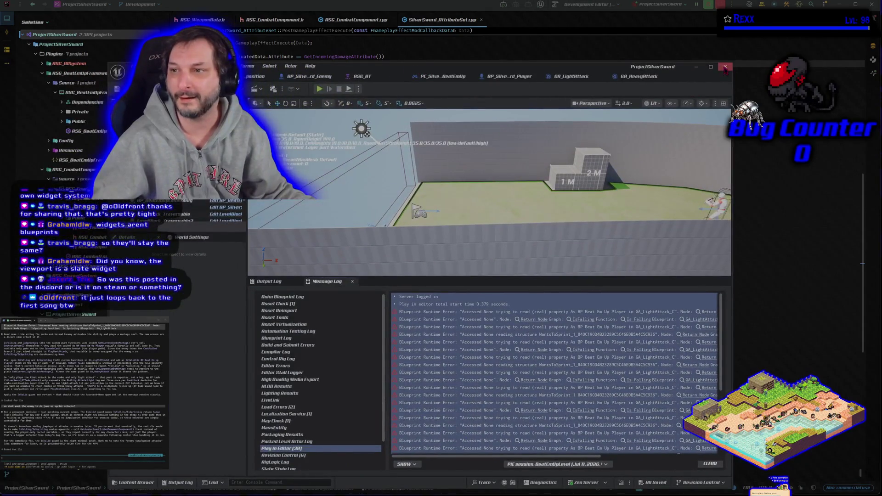
left_click(711, 68)
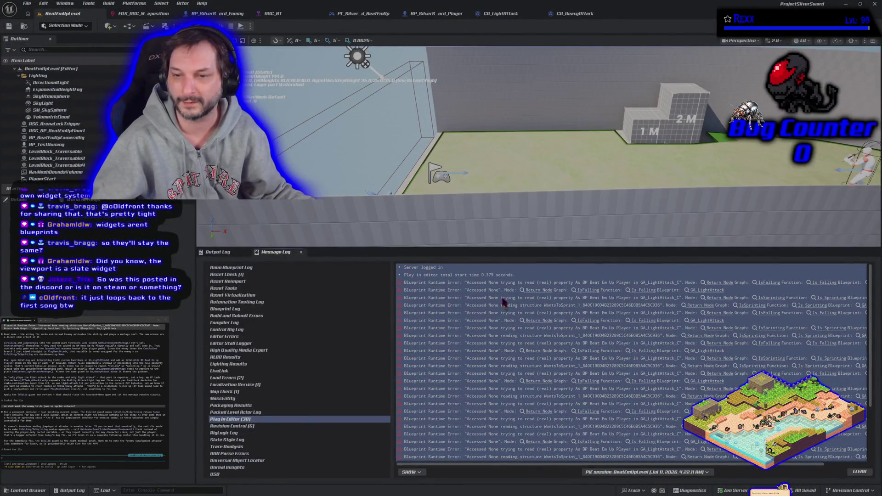
left_click(489, 367)
left_click(435, 306)
left_click(467, 344)
left_click(467, 320)
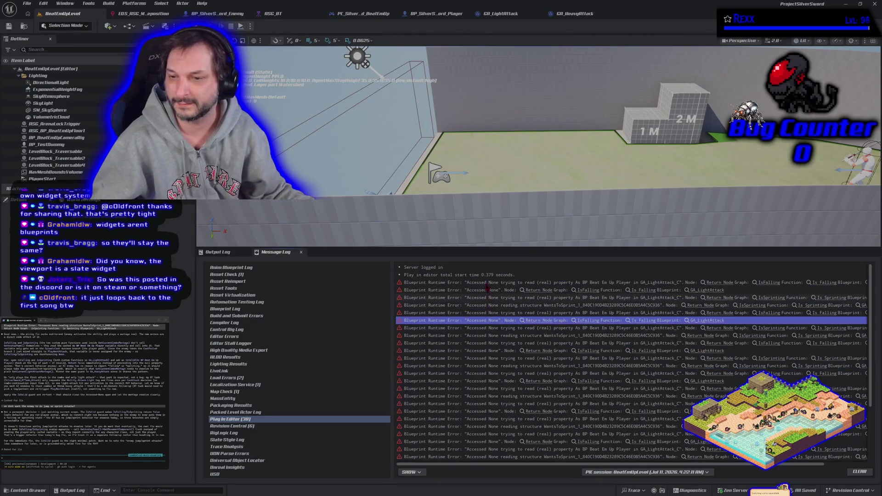
left_click(486, 282)
left_click(574, 14)
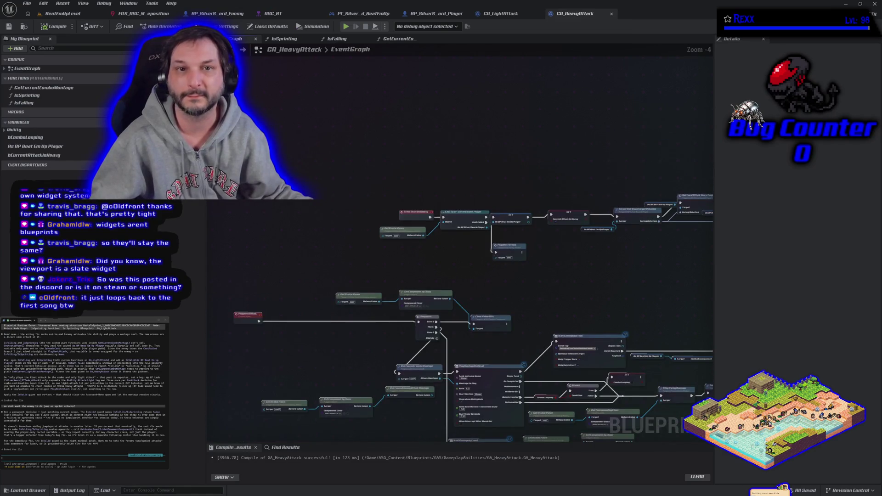
Bring up the BP_SilverSword_Enemy blueprint tab to view its Event Graph.
left_click(208, 14)
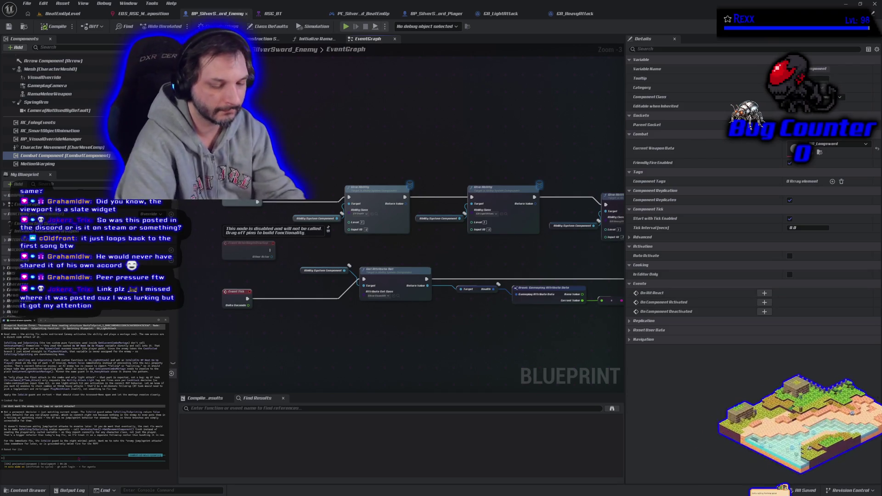
Ask the assistant to make the attack checks avatar-agnostic, then switch to GA_LightAttack.
type("lets just ad")
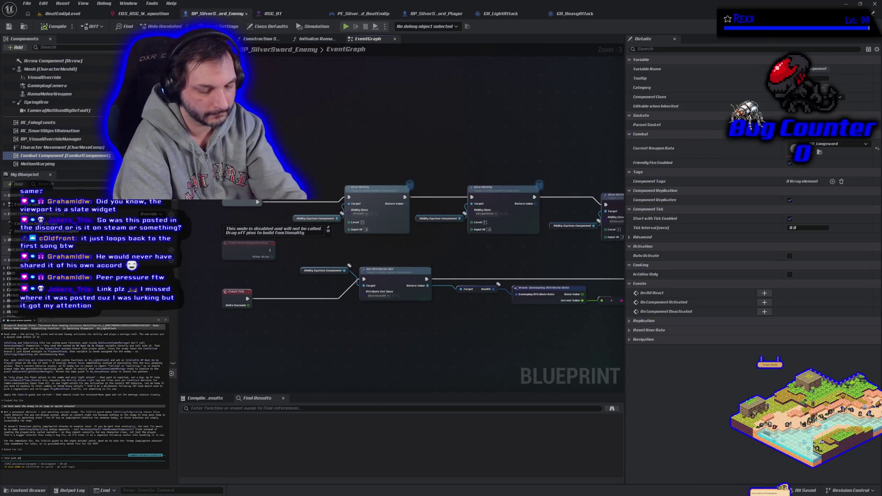
key("BackSpace")
key("BackSpace")
type("make it avatar agnostic now")
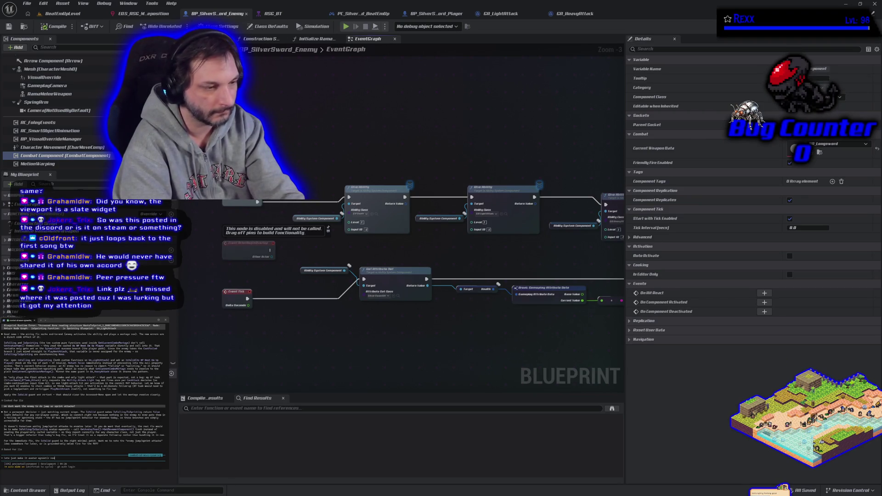
key("Return")
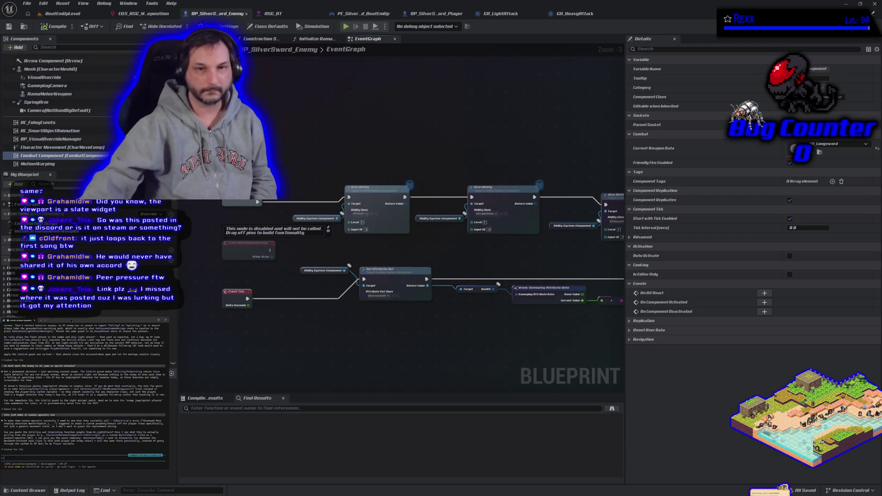
left_click(499, 13)
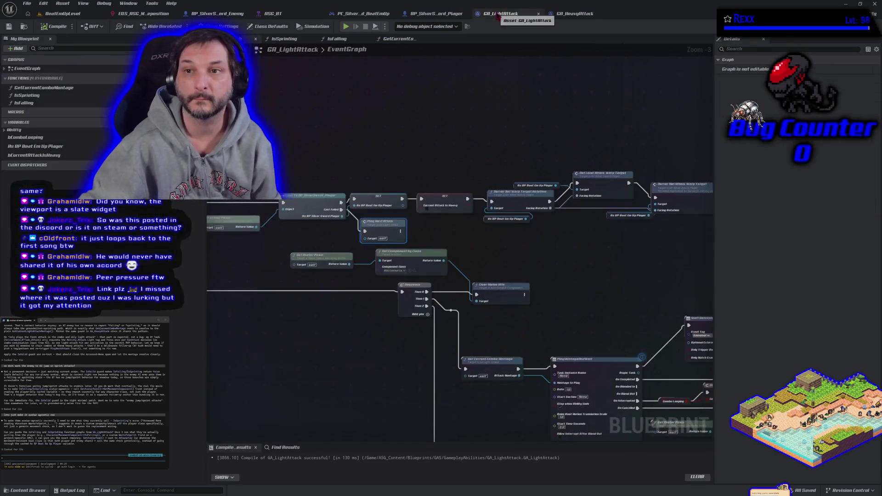
Paste the IsFalling and IsSprinting function graphs into the assistant prompt and send them.
double_click(28, 102)
mouse_move(302, 153)
left_mouse_down()
mouse_move(477, 294)
mouse_move(528, 310)
left_mouse_up()
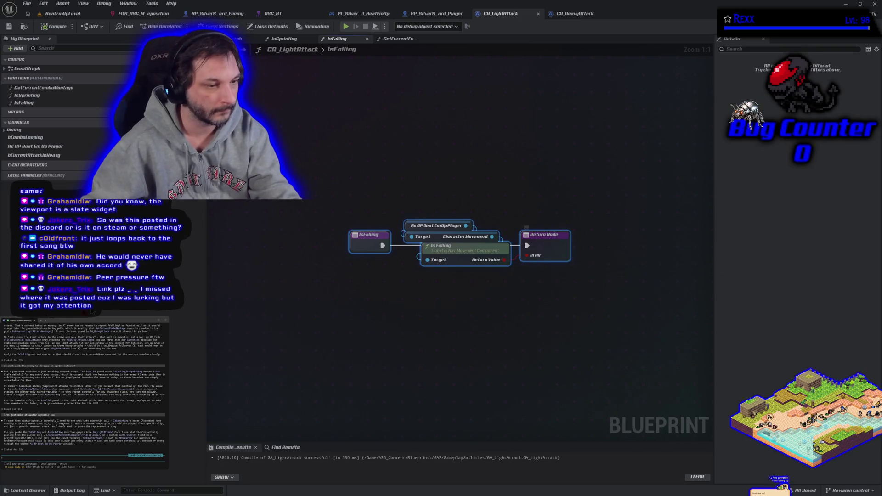
key("ctrl+v")
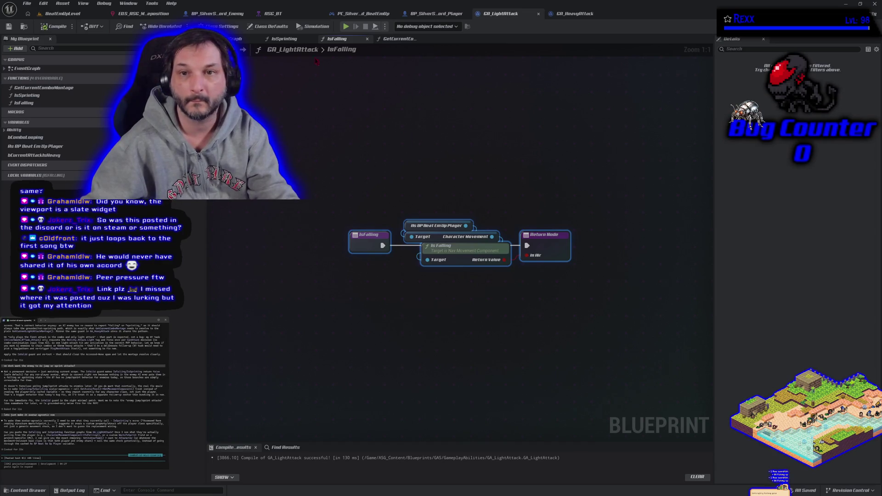
left_click(284, 39)
scroll(230, 166, "down", 1)
mouse_move(229, 167)
left_mouse_down()
mouse_move(428, 266)
mouse_move(583, 325)
mouse_move(509, 274)
left_mouse_up()
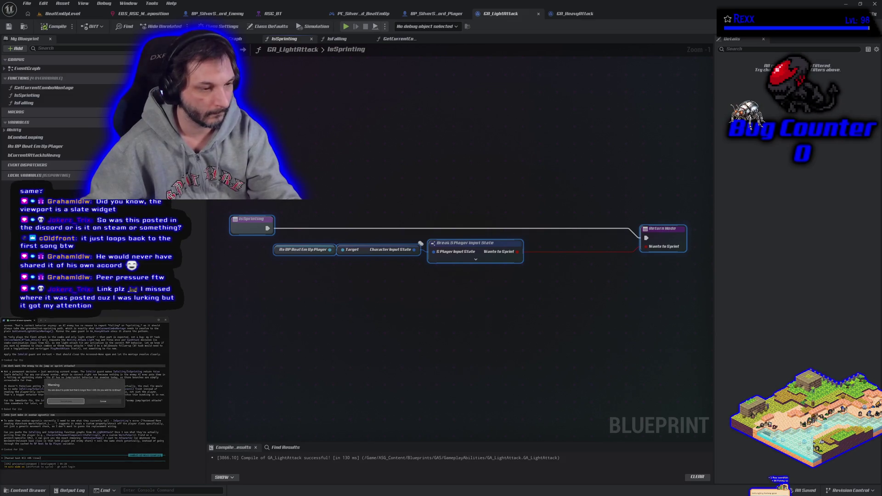
key("ctrl+v")
left_click(222, 335)
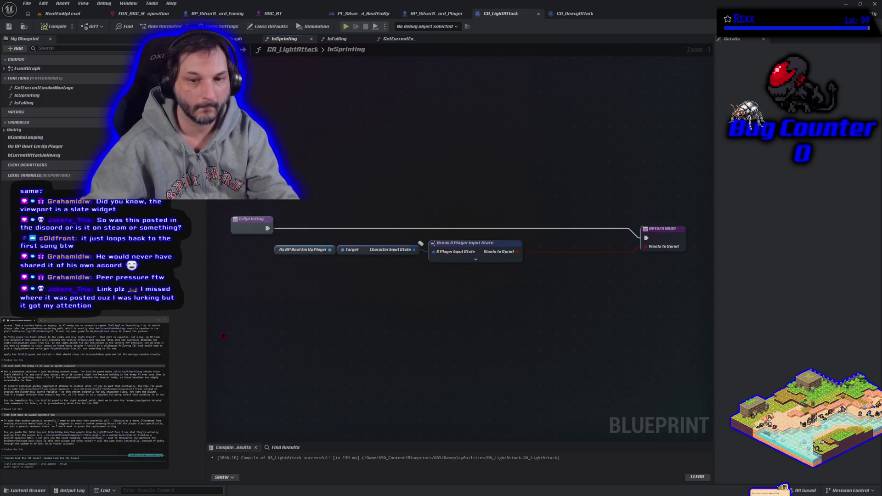
left_click(398, 39)
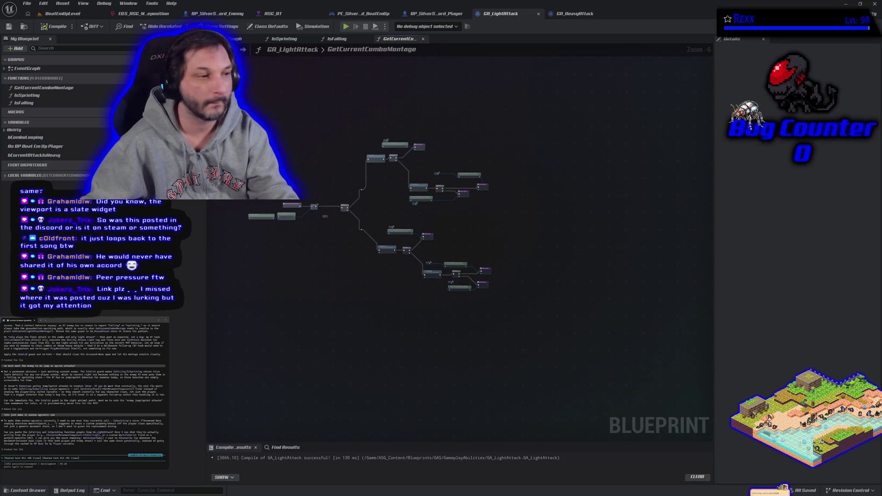
key("Return")
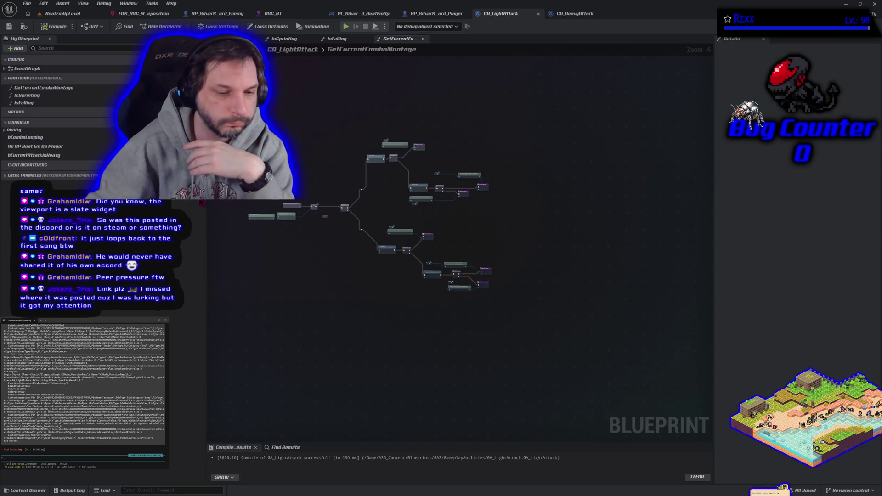
Review the combo montage, IsSprinting and player variable, then return to GA_LightAttack's event graph.
mouse_move(297, 243)
left_mouse_down()
mouse_move(332, 263)
mouse_move(383, 319)
mouse_move(296, 343)
left_mouse_up()
scroll(336, 269, "up", 3)
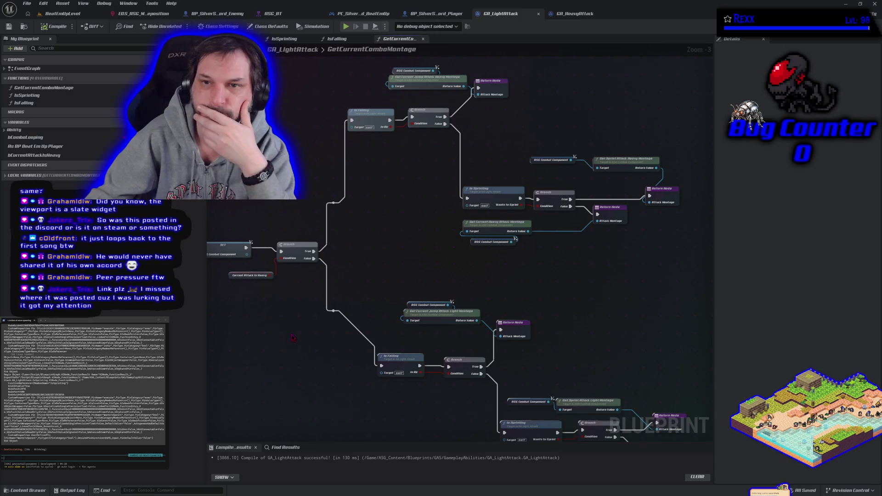
left_click(285, 39)
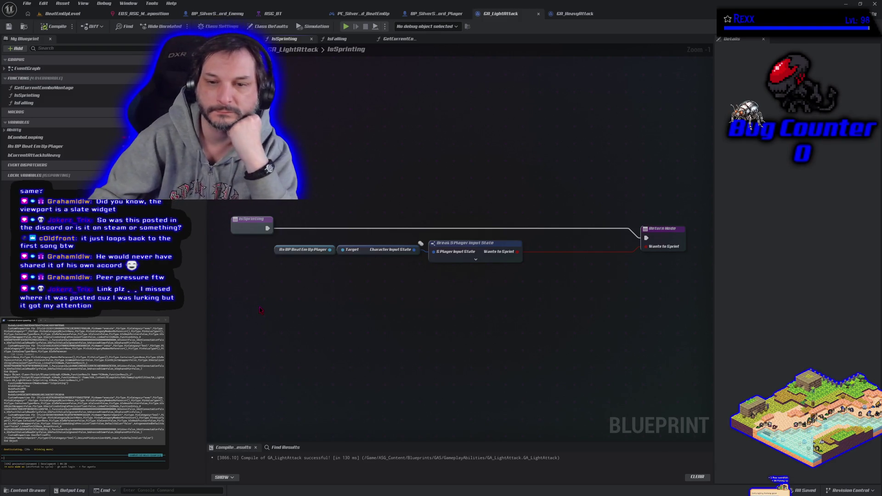
left_click_drag(348, 294, 353, 299)
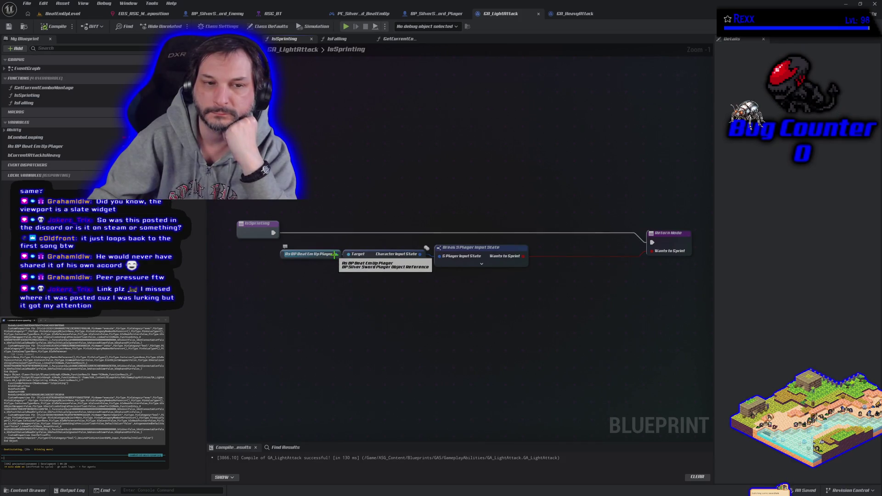
left_click(283, 253)
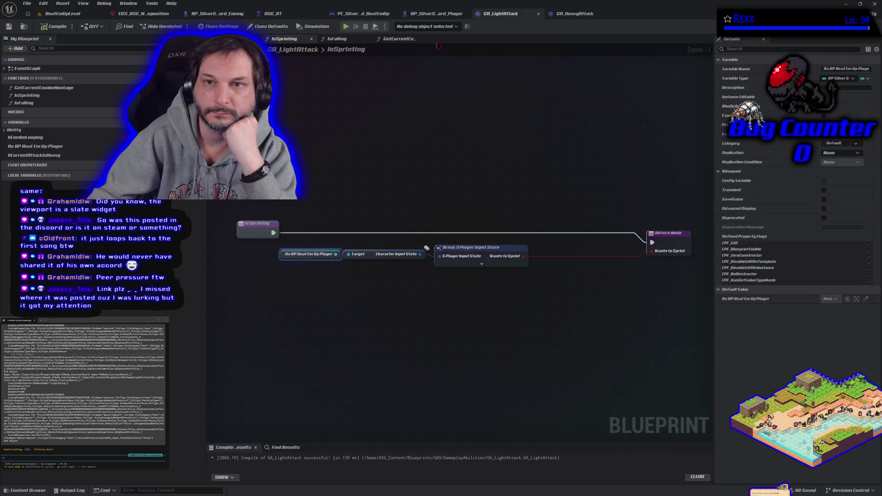
left_click(439, 15)
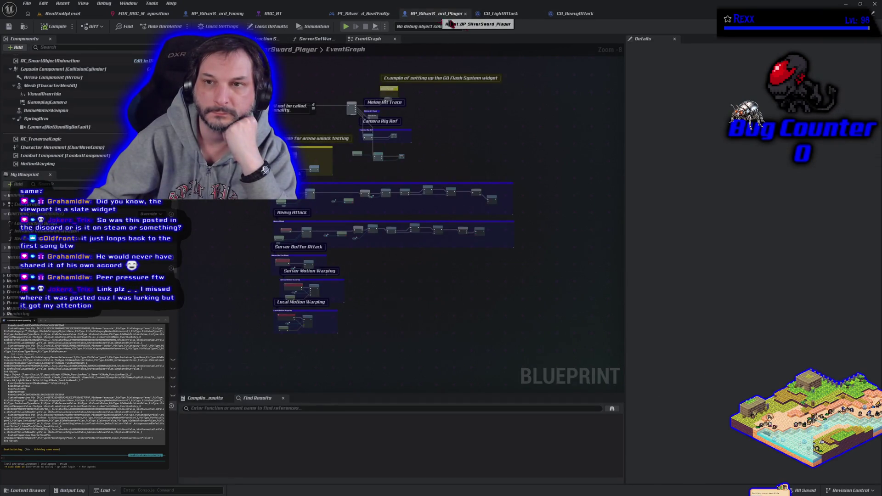
left_click(498, 14)
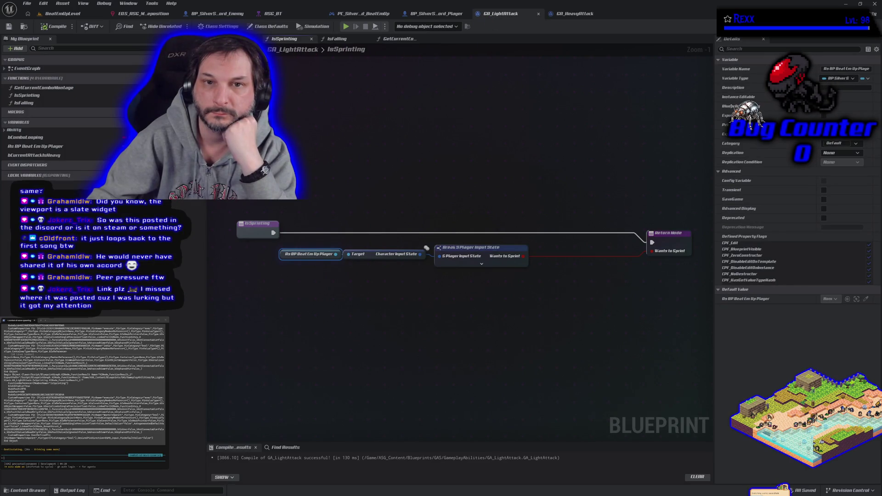
left_click(237, 38)
scroll(317, 212, "up", 2)
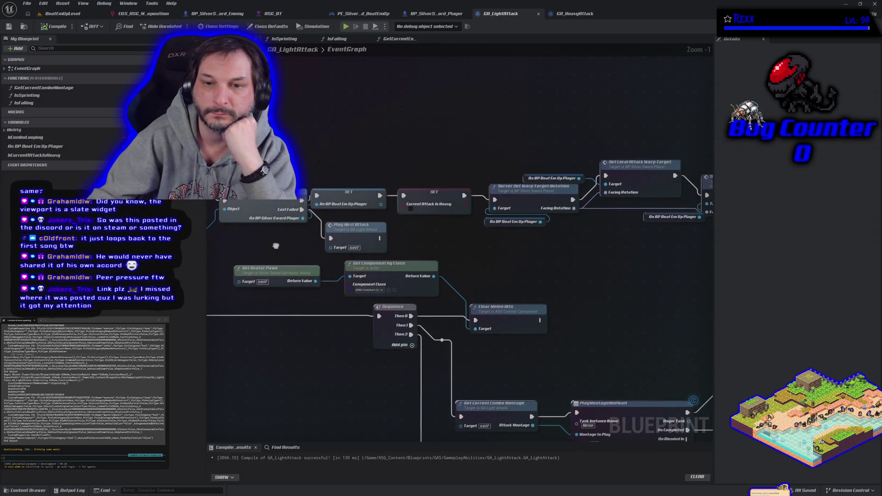
Add a Cast To ABP_BeatEmUp_Enemy on Cast Failed and promote its result to a variable.
left_click(313, 221, "alt")
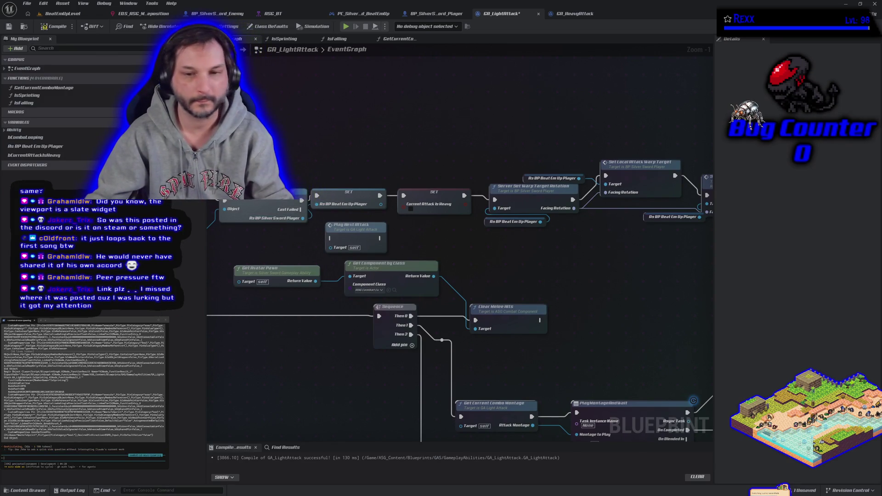
left_click_drag(343, 234, 304, 128)
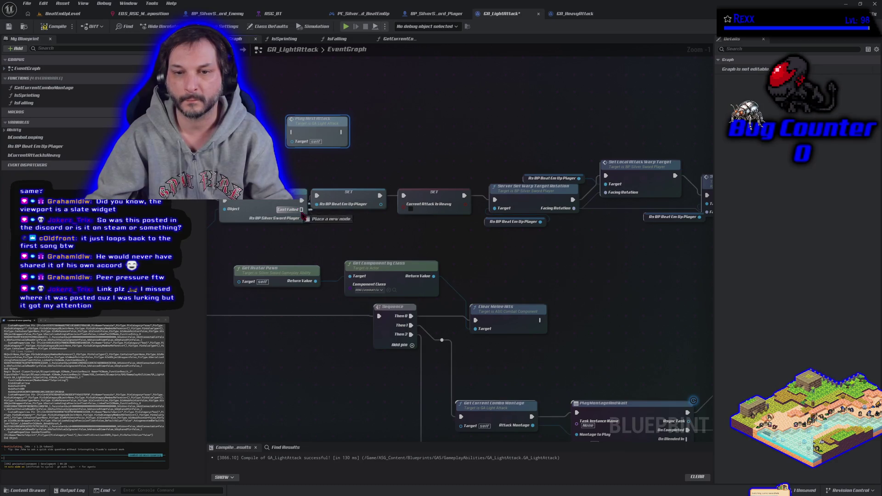
left_click_drag(301, 209, 318, 232)
type("cast to")
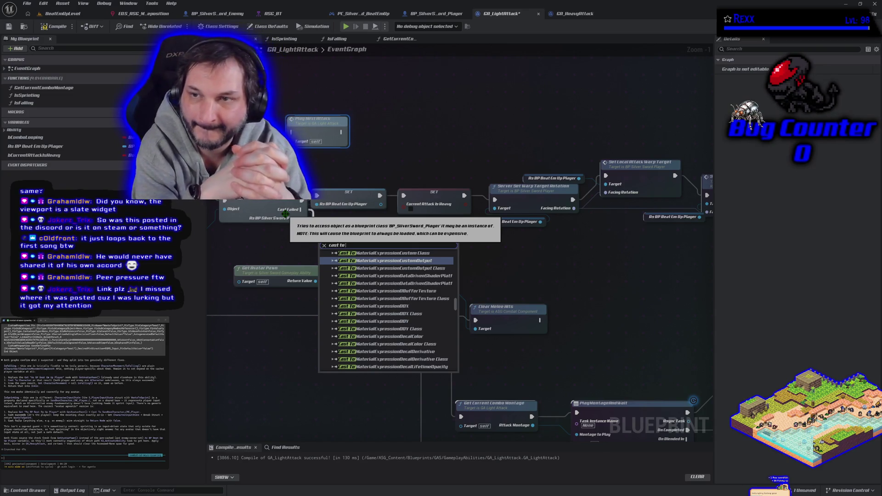
type(" enem")
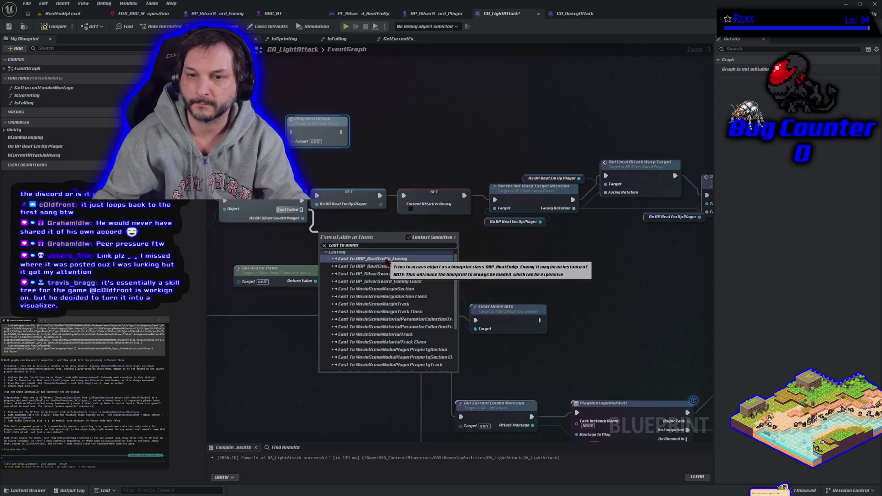
left_click(370, 259)
left_click_drag(366, 244, 385, 229)
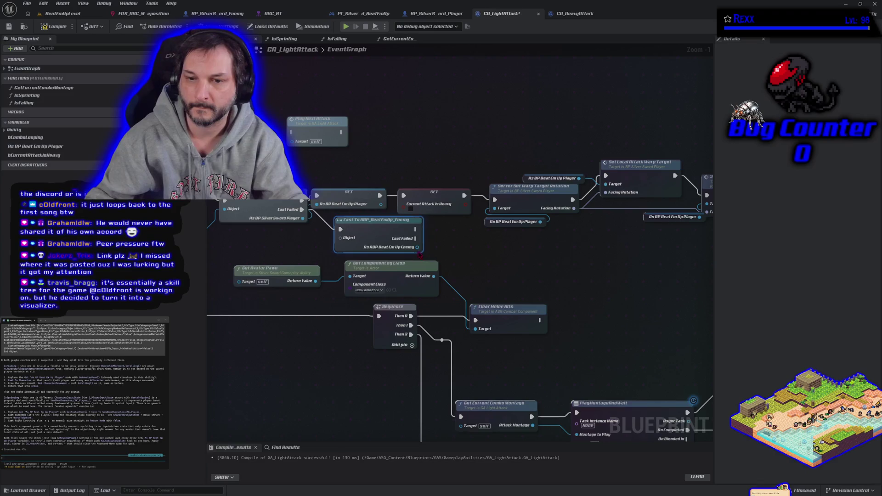
left_click_drag(417, 247, 463, 239)
left_click(462, 278)
Compile, try feeding Get Avatar Pawn into the enemy cast's Object, then undo that link.
left_click(51, 26)
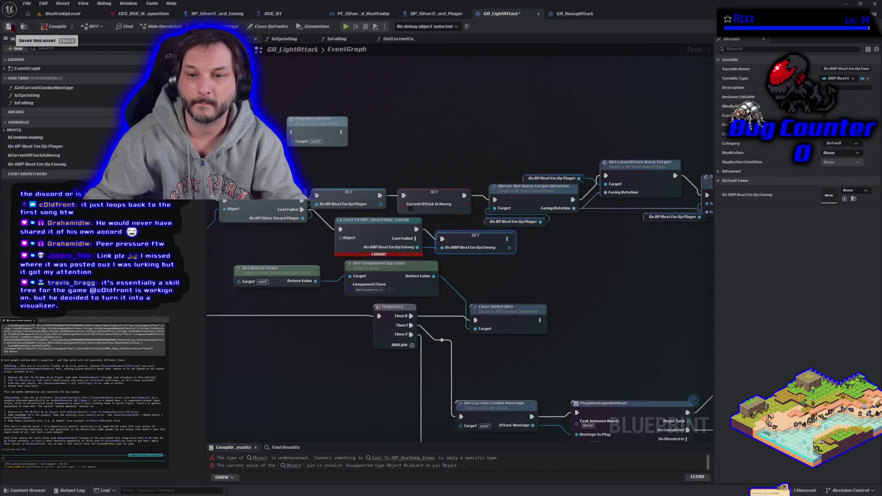
mouse_move(315, 232)
left_mouse_down()
mouse_move(366, 237)
mouse_move(436, 223)
left_mouse_up()
left_click_drag(316, 223, 461, 228)
left_click(57, 28)
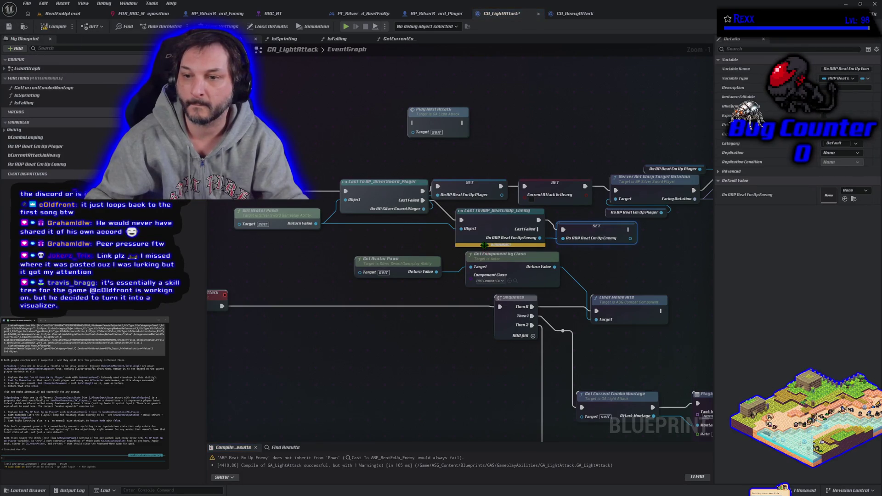
mouse_move(485, 246)
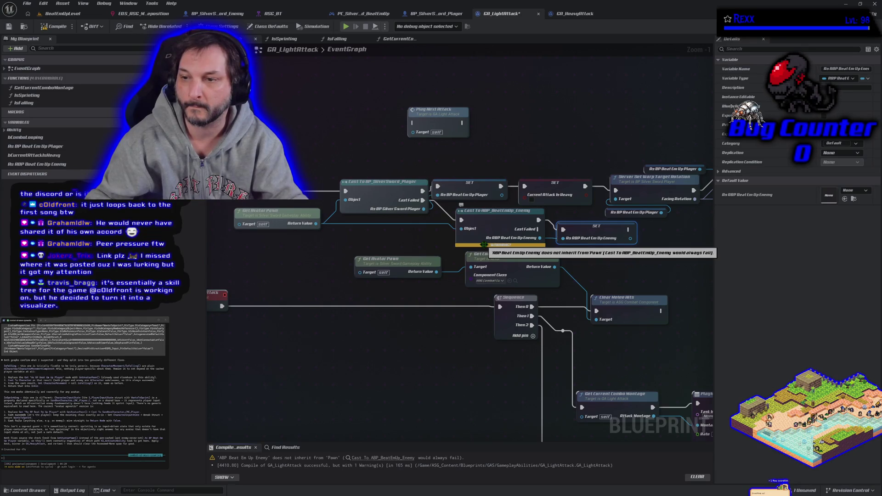
mouse_move(424, 246)
left_mouse_down()
mouse_move(317, 273)
mouse_move(407, 282)
mouse_move(297, 255)
left_mouse_up()
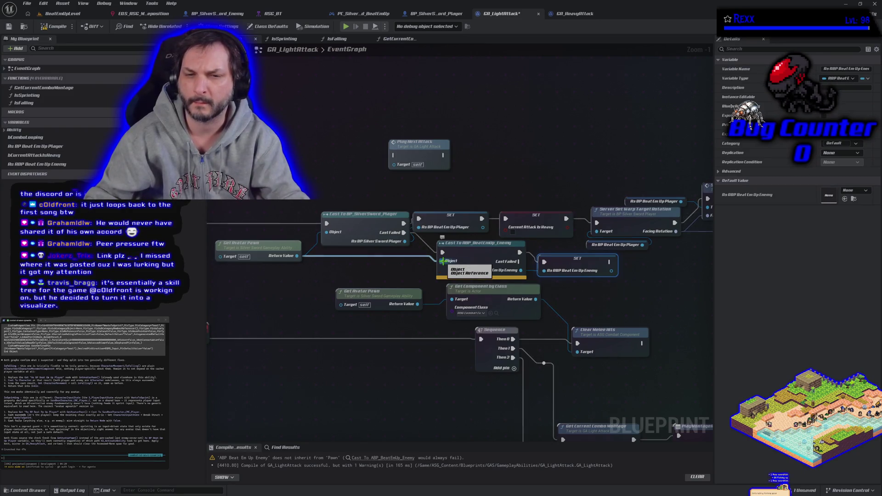
key("ctrl+z")
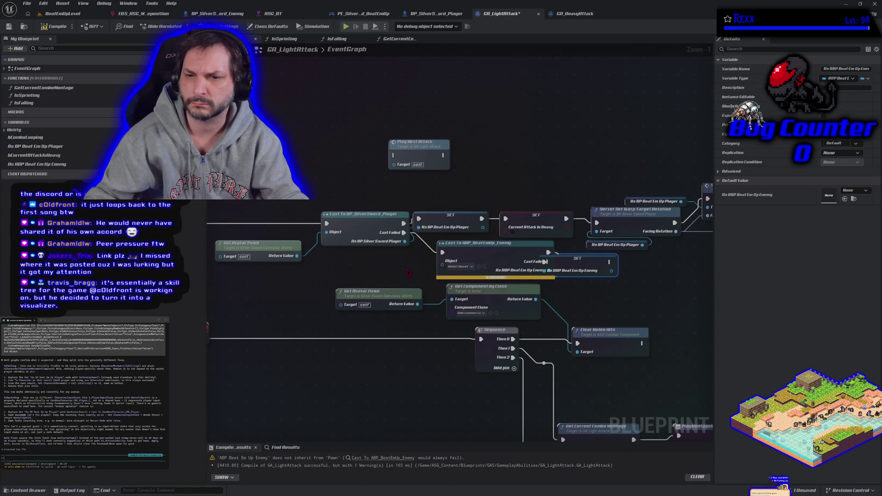
left_click_drag(442, 266, 373, 268)
left_click(369, 270)
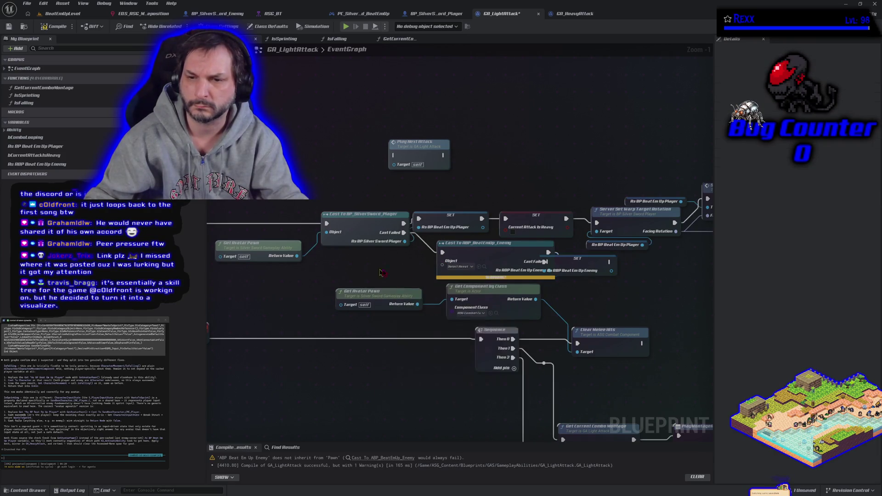
left_click_drag(441, 266, 383, 266)
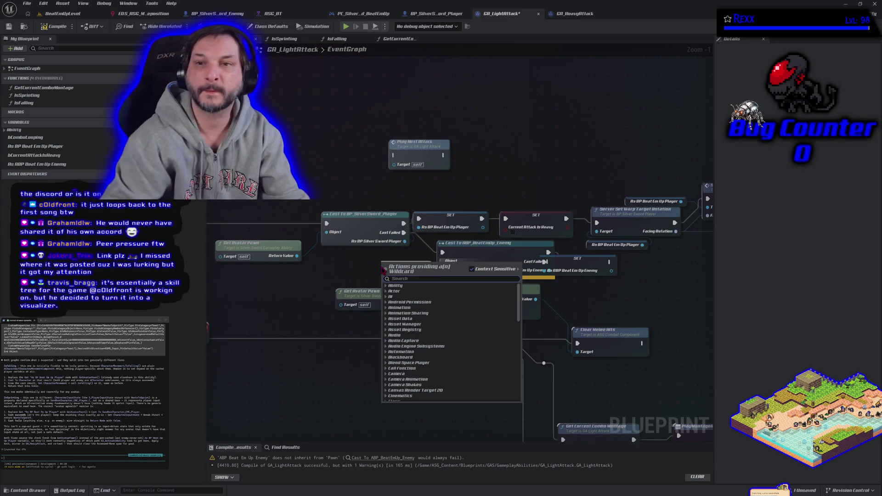
left_click(431, 19)
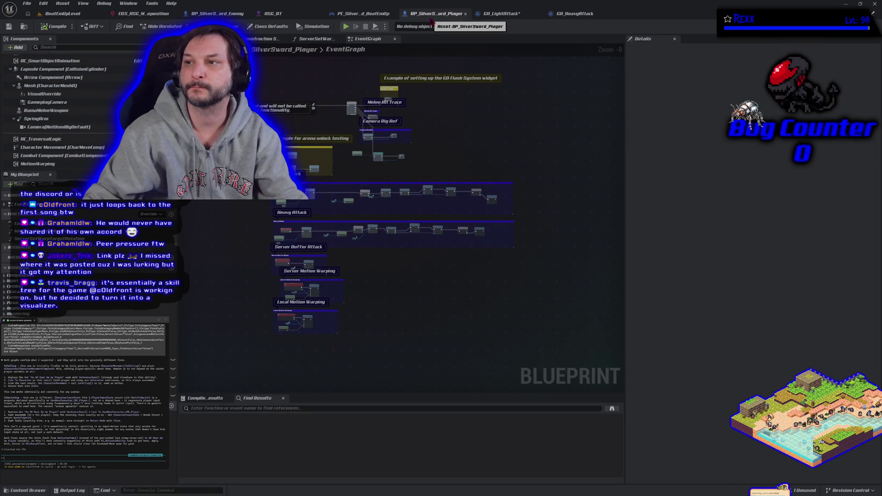
left_click(230, 15)
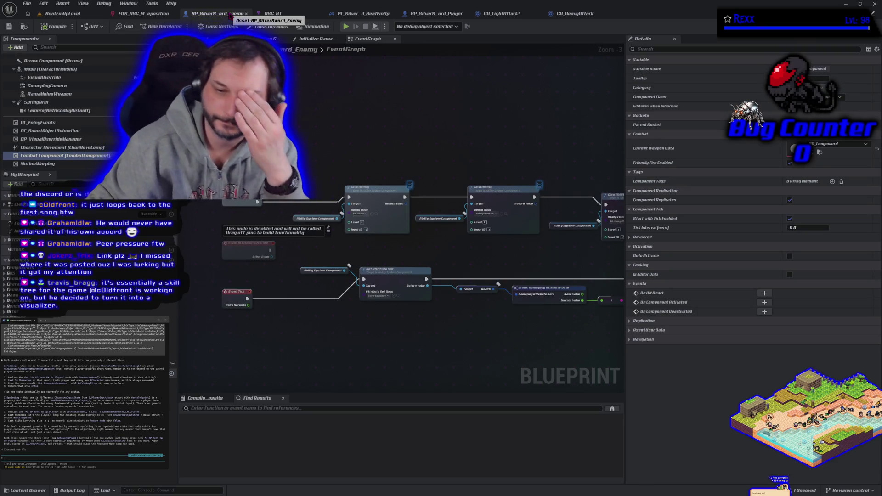
double_click(500, 9)
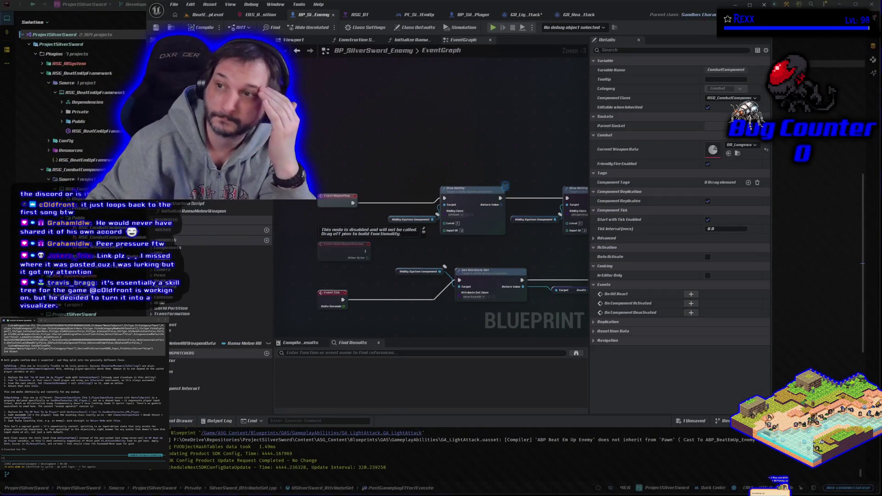
double_click(500, 9)
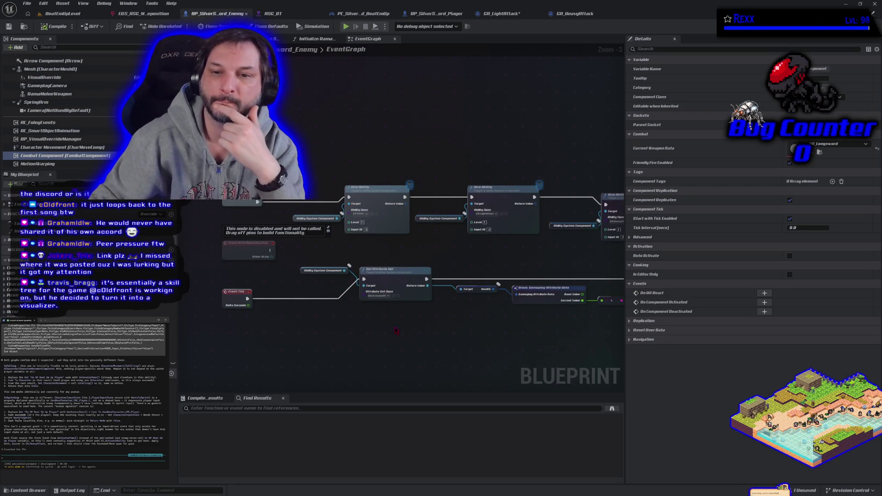
scroll(395, 330, "up", 1)
scroll(340, 318, "down", 2)
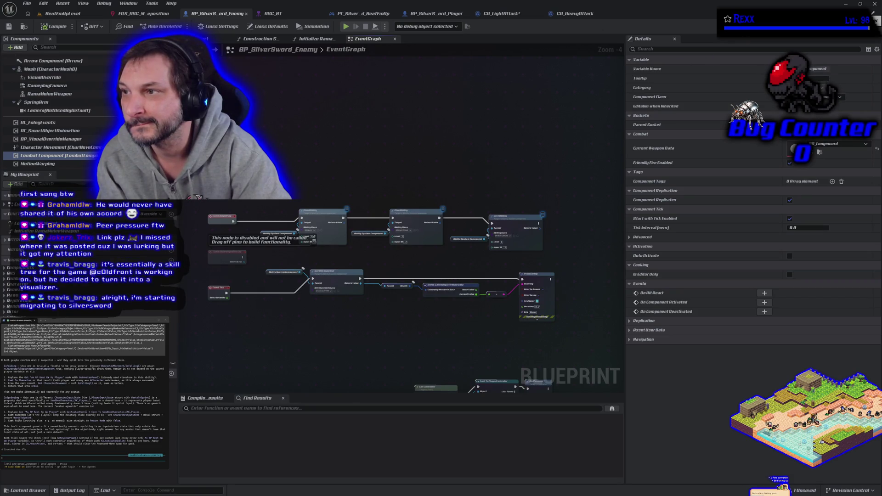
key("ctrl+space")
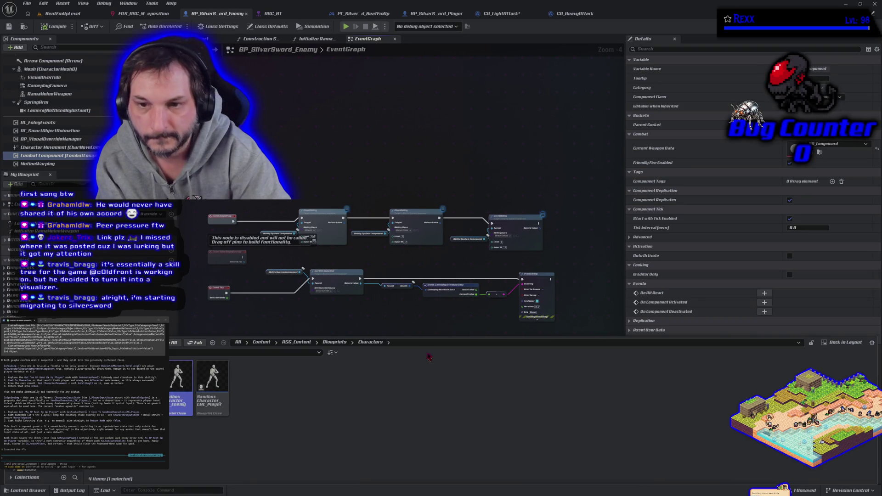
left_click(427, 167)
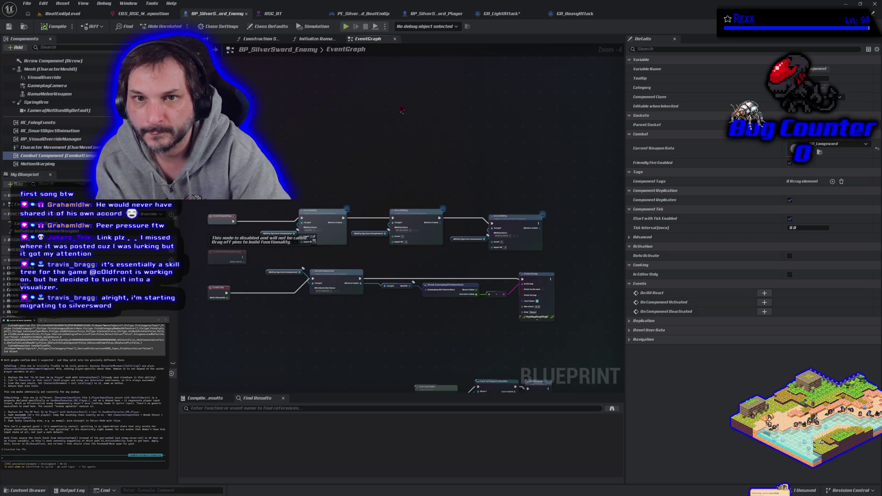
left_click(512, 14)
mouse_move(468, 198)
left_mouse_down()
mouse_move(346, 99)
mouse_move(405, 179)
left_mouse_up()
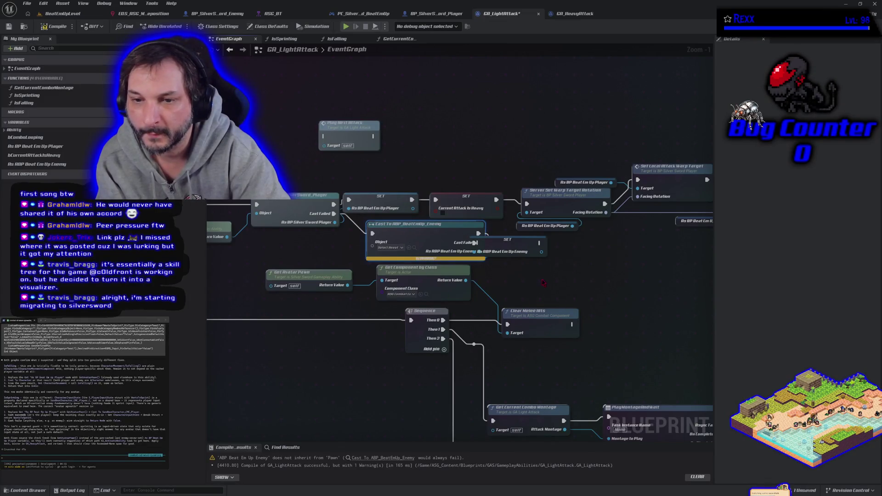
Delete the enemy cast and its SET node, and wire Cast Failed into Play Next Attack.
key("Delete")
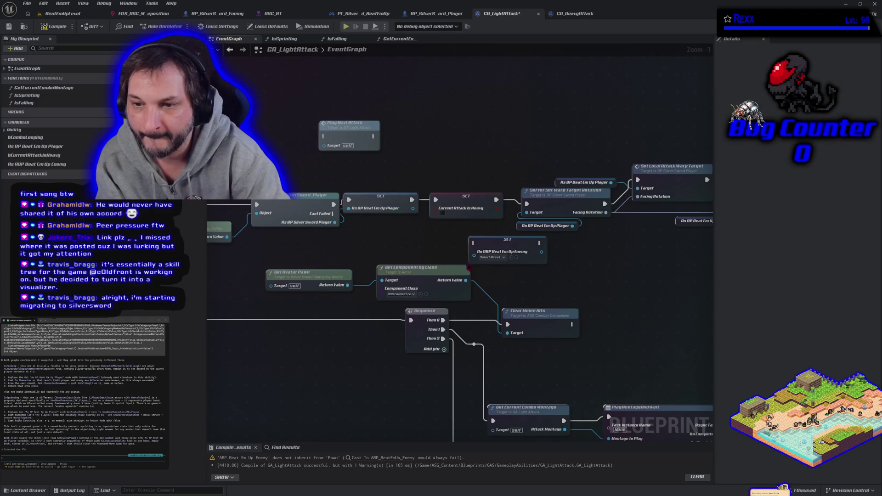
left_click_drag(498, 247, 431, 240)
key("Delete")
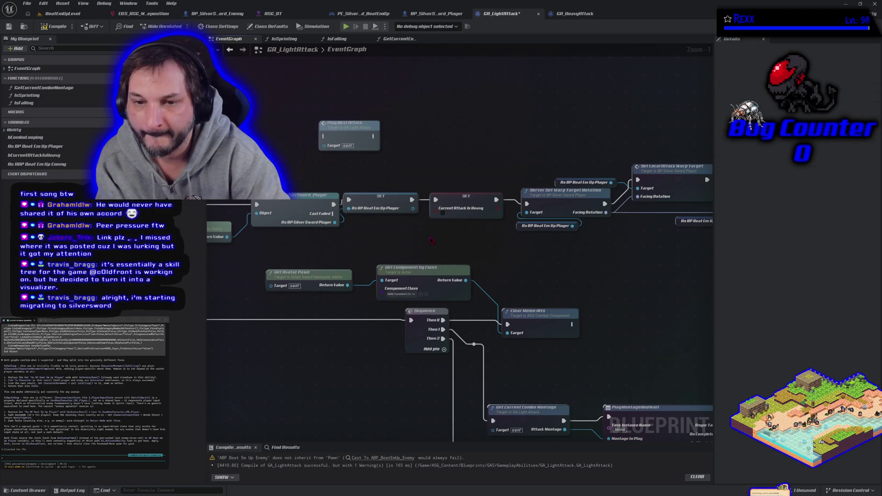
mouse_move(349, 124)
left_mouse_down()
mouse_move(379, 225)
mouse_move(388, 225)
left_mouse_up()
left_click_drag(332, 213, 361, 239)
scroll(376, 279, "down", 2)
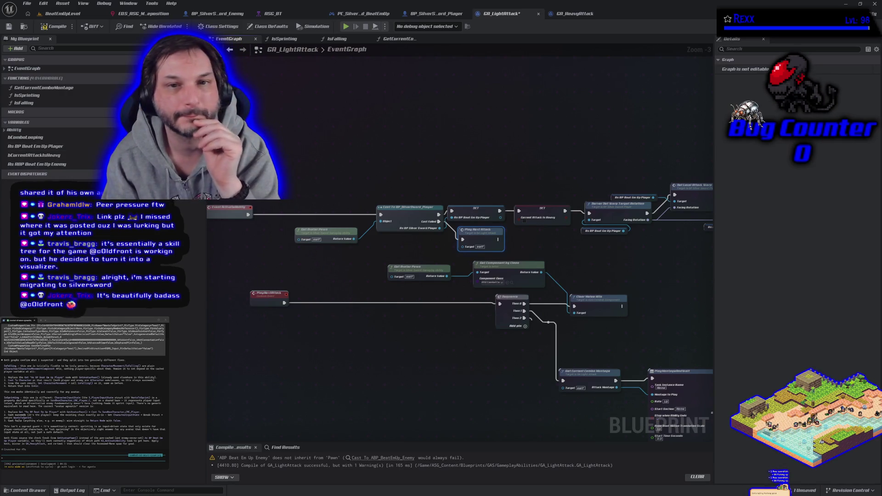
Open the IsFalling function graph and reposition its As BP Beat Em Up Player node.
left_click(357, 39)
left_click_drag(399, 283, 360, 284)
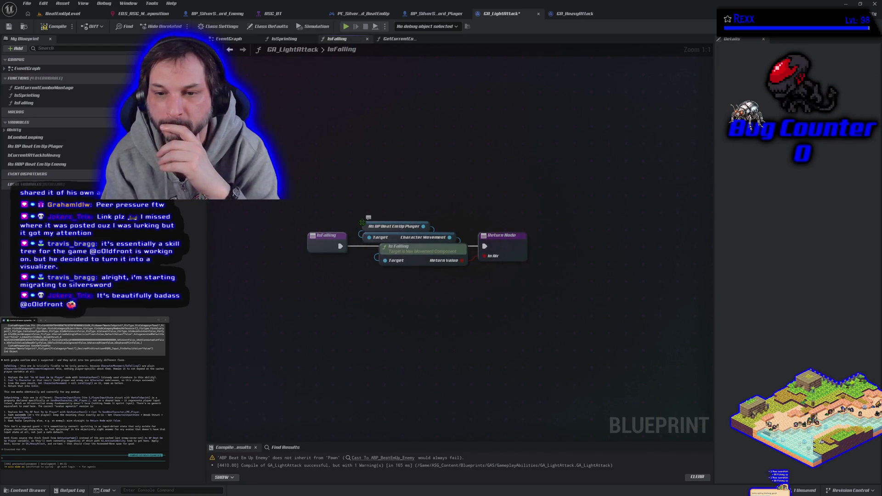
left_click_drag(363, 231, 337, 188)
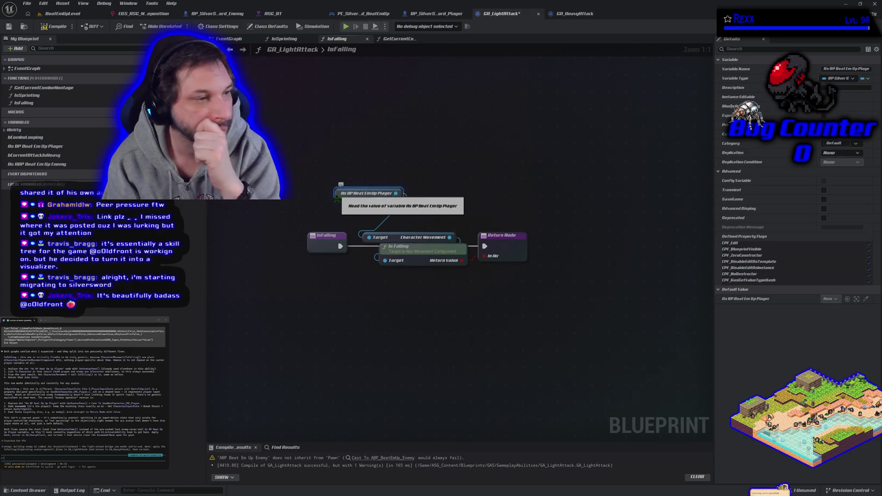
right_click(297, 208)
Add Get Avatar Pawn and feed it into a new Cast To SandboxCharacter_CMC_Player.
type("get avatqar")
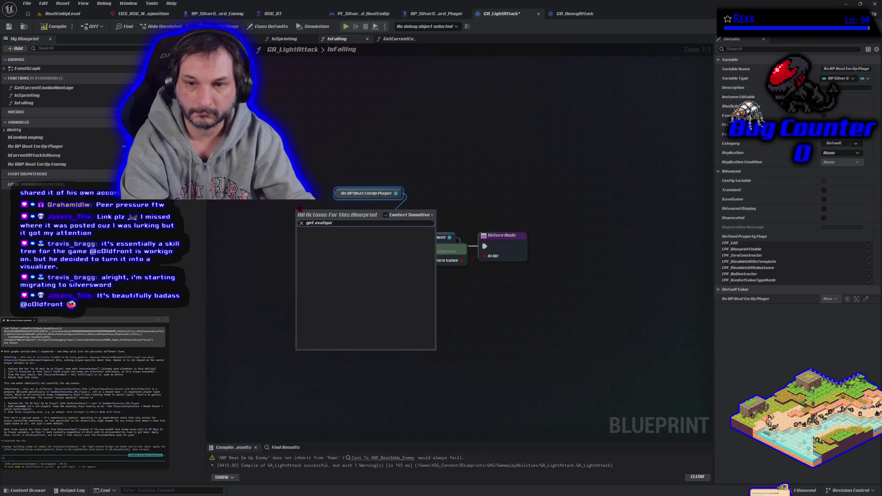
key("BackSpace")
type("ar")
key("Return")
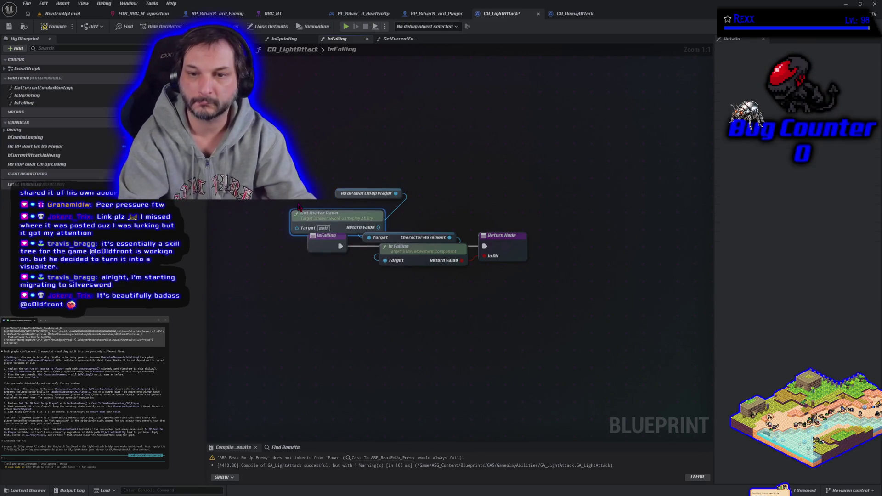
mouse_move(378, 227)
left_mouse_down()
mouse_move(414, 234)
mouse_move(373, 240)
mouse_move(420, 214)
left_mouse_up()
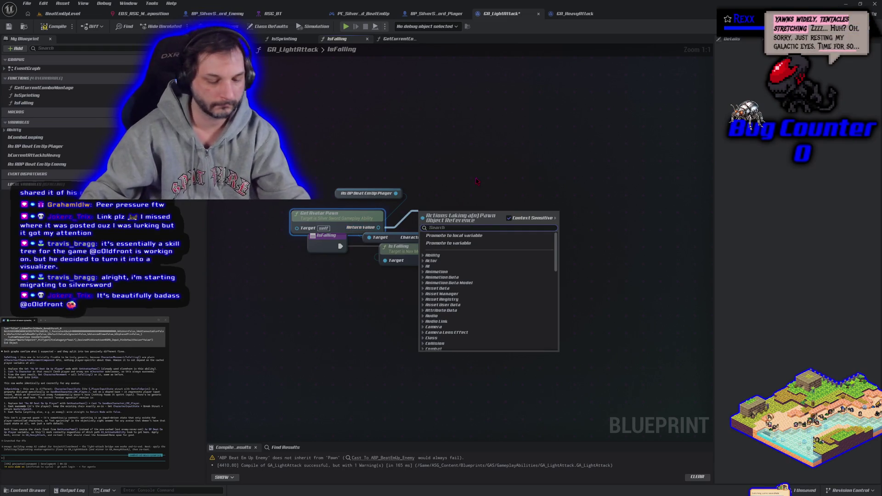
type("ca")
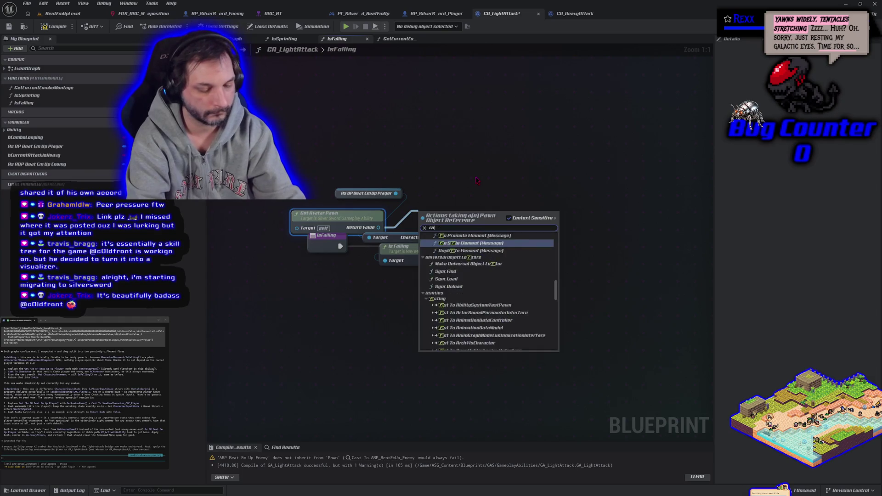
type("st to sandbox")
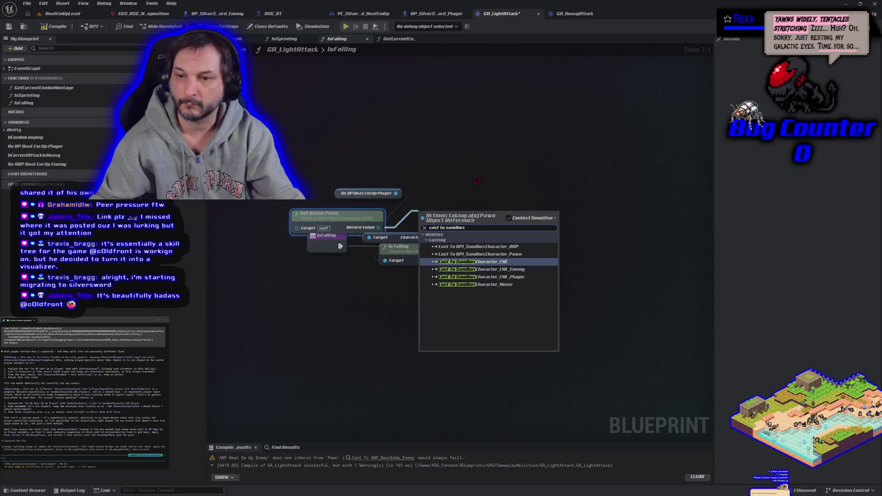
left_click(519, 277)
Place the cast between Is Falling and Return Node and route IsFalling's execution through it.
left_click_drag(480, 202, 480, 175)
left_click(625, 251)
left_click_drag(623, 250, 626, 249)
mouse_move(504, 196)
left_mouse_down()
mouse_move(551, 248)
mouse_move(548, 260)
mouse_move(559, 254)
left_mouse_up()
left_click_drag(616, 245, 665, 244)
left_click_drag(523, 249, 555, 249)
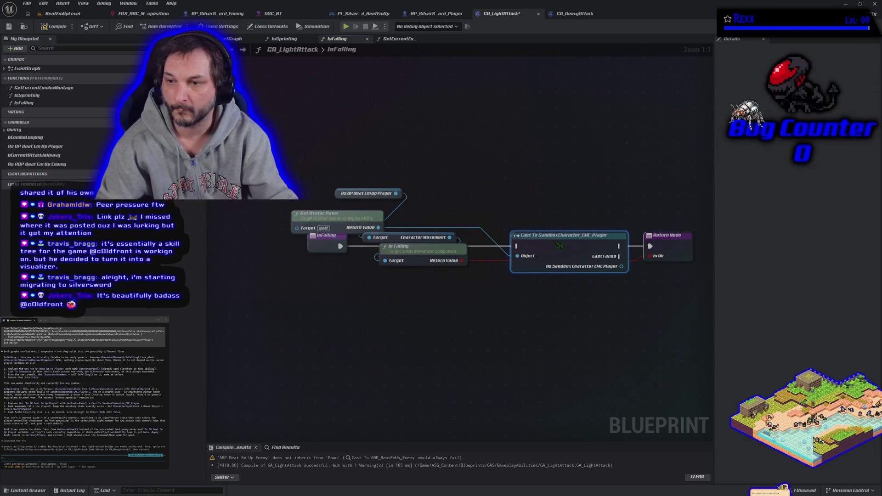
left_click_drag(650, 246, 518, 247)
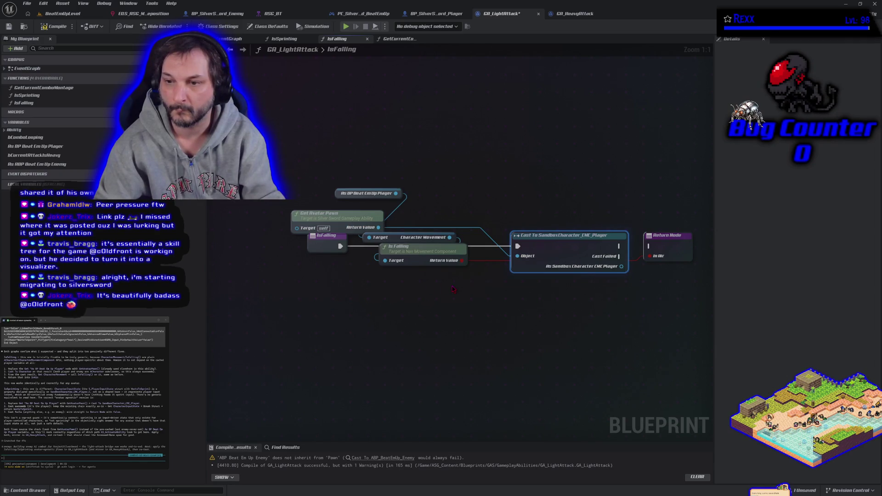
Feed the cast's player result into Character Movement and connect cast success to Return Node.
left_click_drag(427, 252, 440, 292)
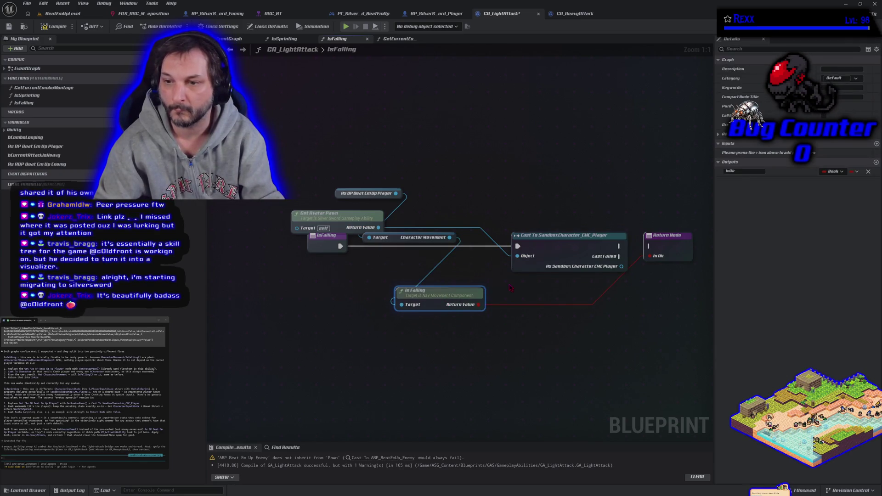
left_click_drag(403, 242, 401, 281)
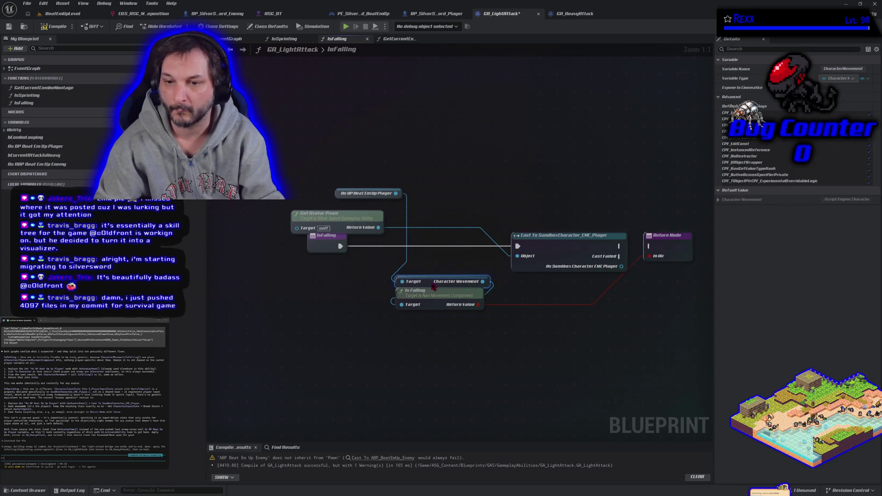
left_click(401, 281, "alt")
left_click_drag(551, 235, 435, 235)
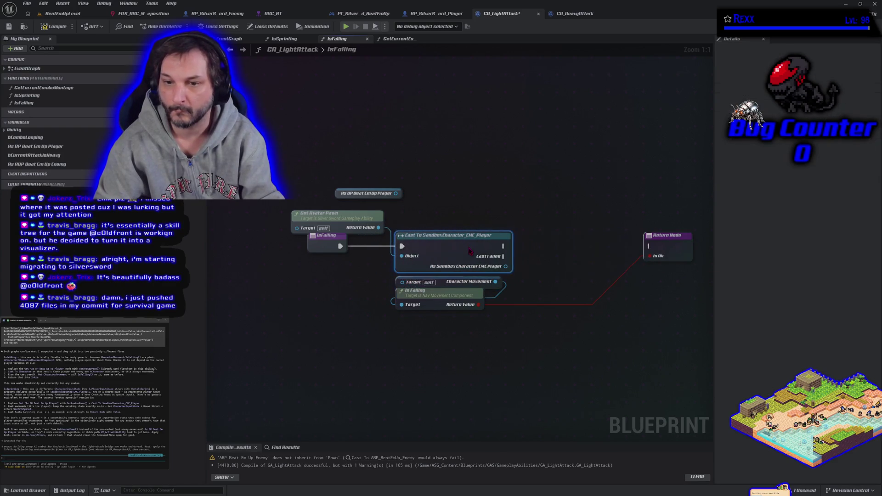
mouse_move(505, 267)
left_mouse_down()
mouse_move(528, 278)
mouse_move(403, 281)
left_mouse_up()
left_click_drag(505, 246, 650, 246)
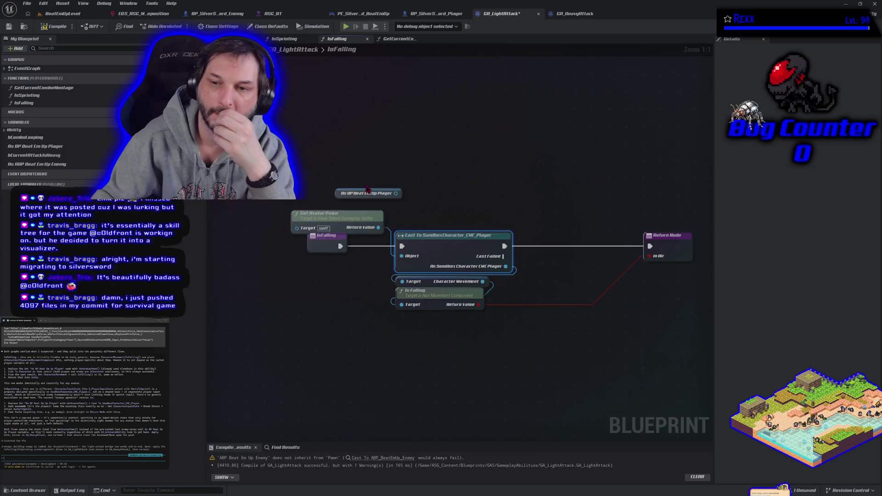
Delete the As BP Beat Em Up Player getter, tidy the Return Node, and prompt the assistant.
left_click(397, 197)
key("Delete")
left_click_drag(568, 234, 643, 235)
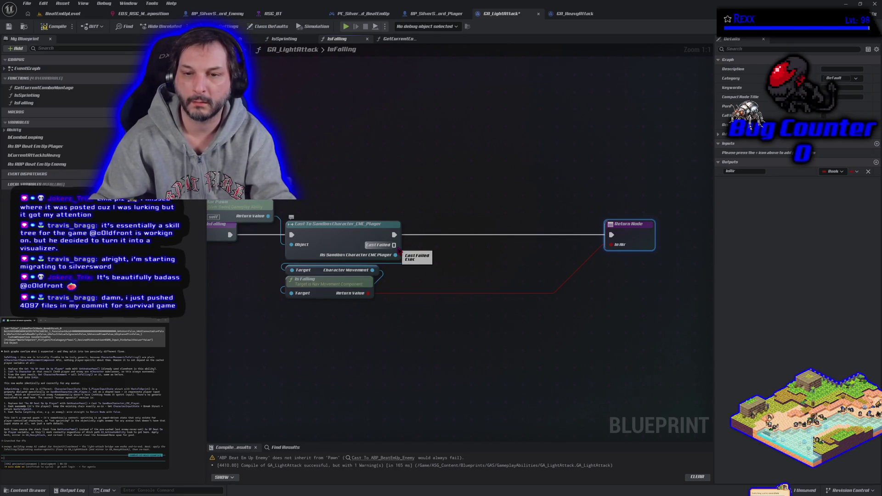
left_click(524, 274)
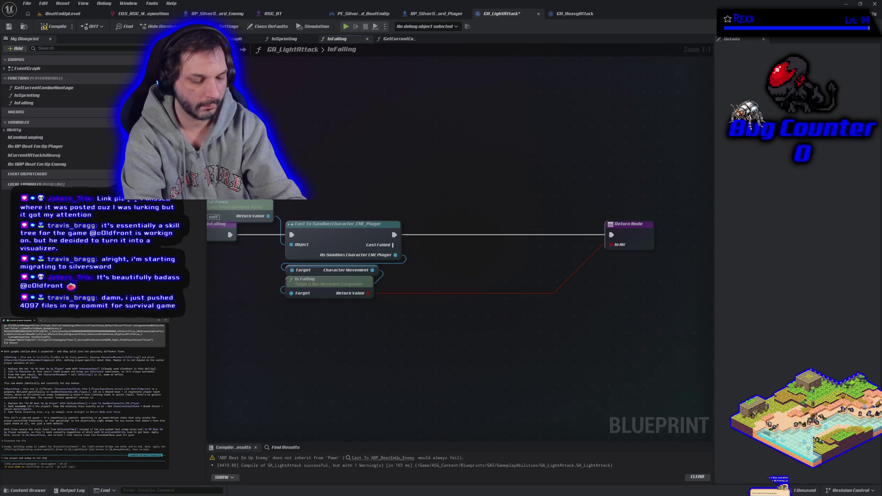
type("parent until c")
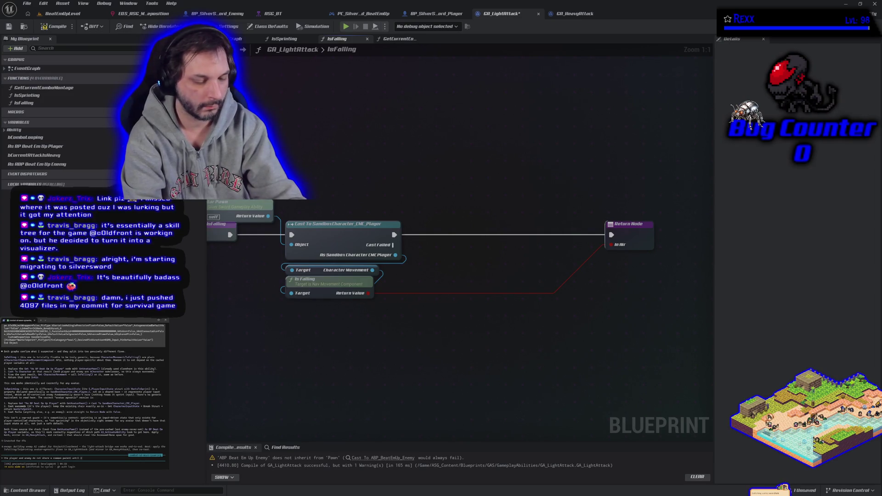
type("er")
key("Return")
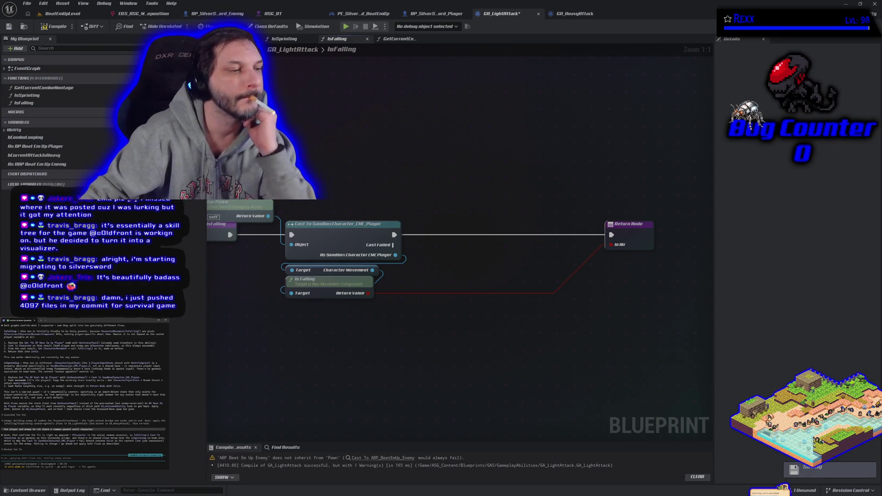
left_click_drag(357, 311, 406, 316)
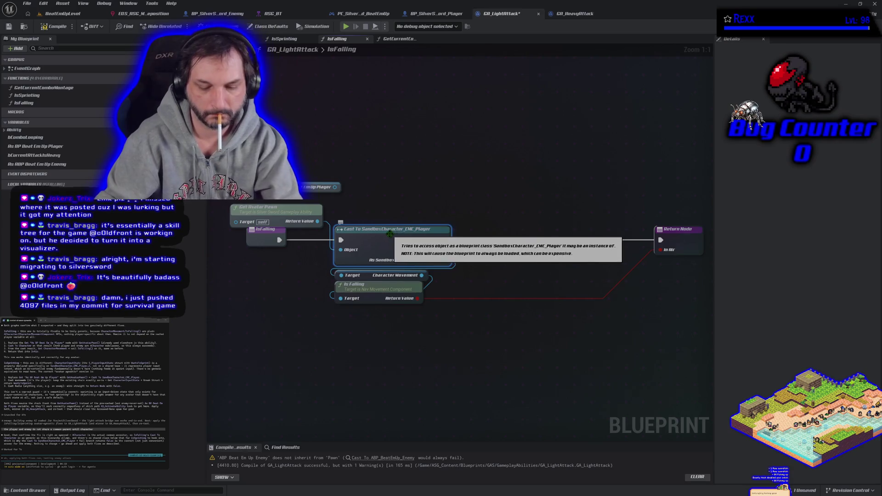
Replace the Sandbox cast with Cast To Character, rewiring Character Movement, execution and Return Node.
key("Delete")
left_click_drag(316, 225, 357, 232)
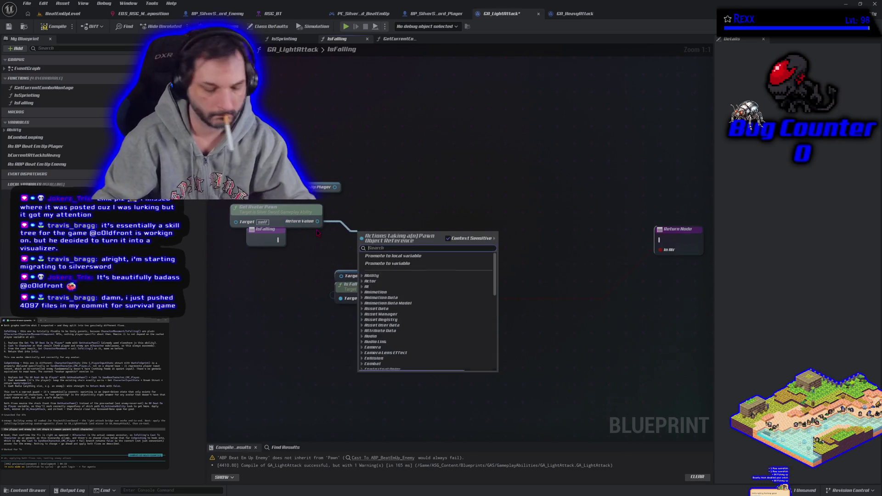
type("cast to character")
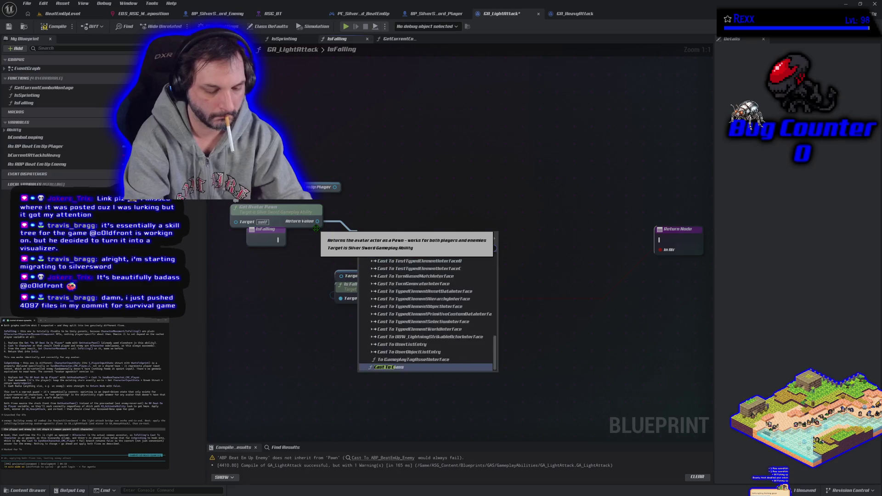
key("Return")
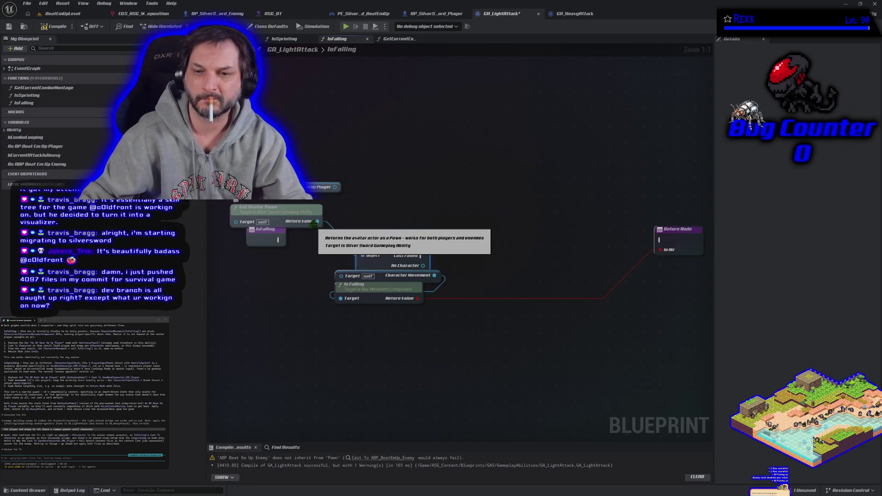
left_click_drag(422, 265, 341, 275)
mouse_move(277, 239)
left_mouse_down()
mouse_move(349, 254)
mouse_move(363, 245)
left_mouse_up()
mouse_move(420, 245)
left_mouse_down()
mouse_move(671, 240)
mouse_move(417, 298)
left_mouse_up()
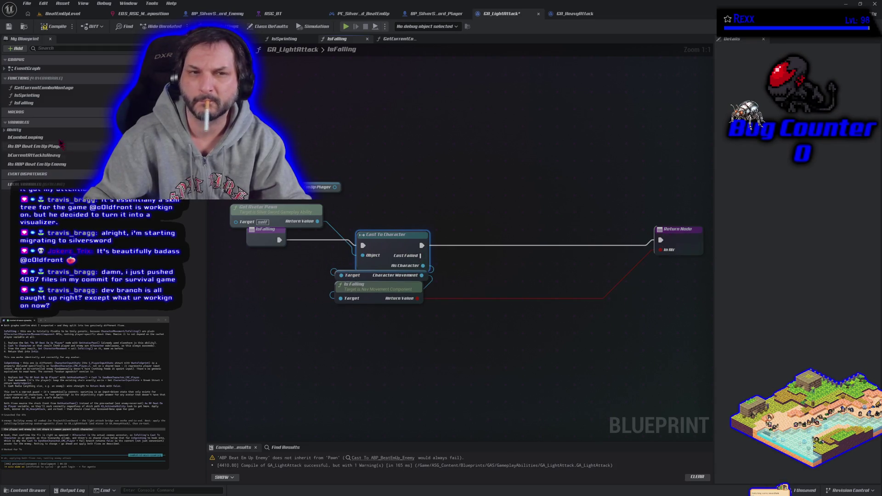
Compile and save GA_LightAttack, then return to the BeatEmUpLevel editor.
left_click(46, 26)
left_click(9, 26)
left_click(58, 13)
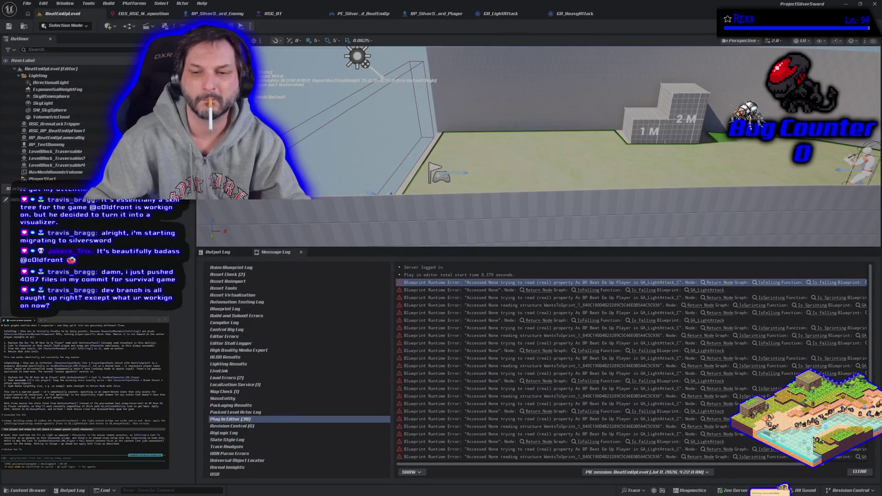
Run and stop a play-in-editor test, then reopen GA_LightAttack's IsFalling graph.
key("alt+p")
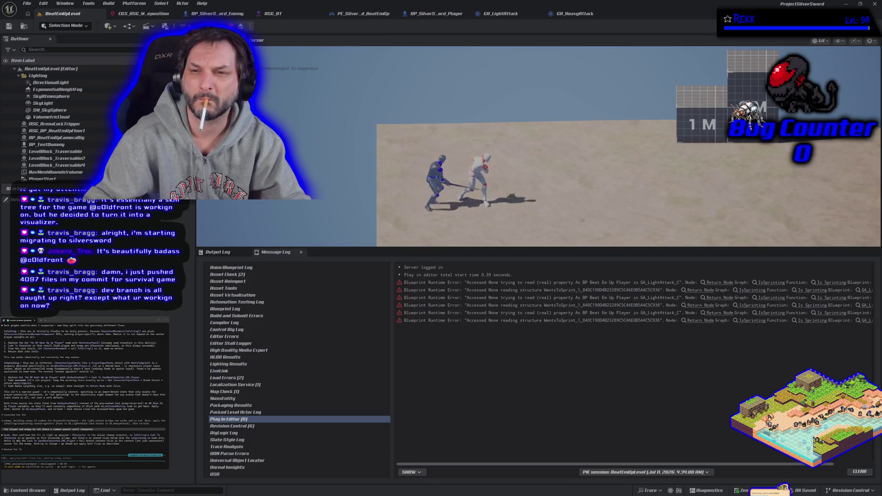
key("Escape")
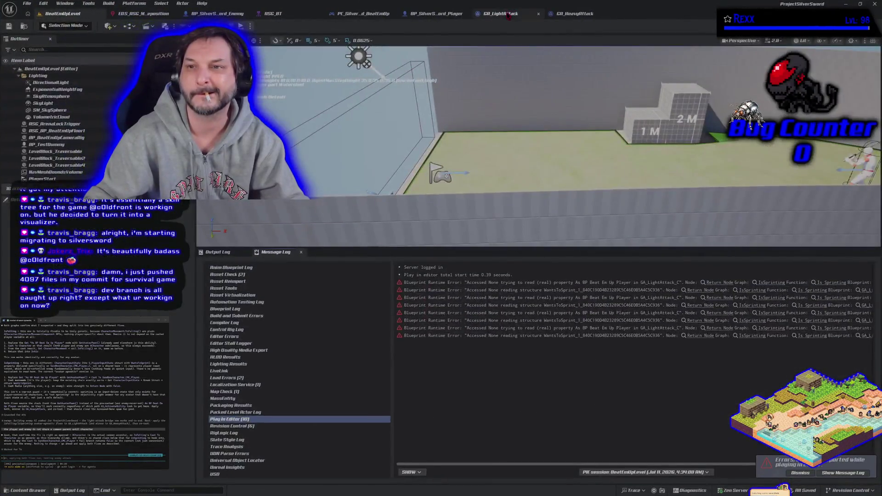
left_click(507, 15)
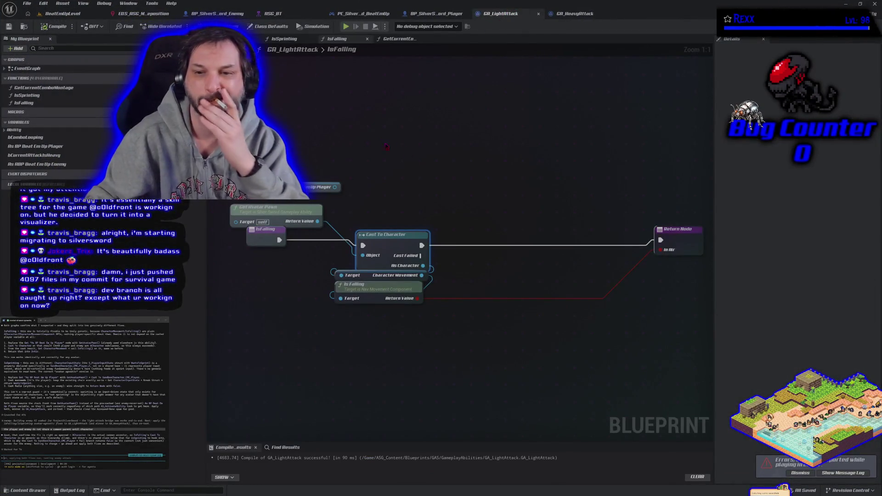
Delete the leftover As BP Beat Em Up Player node and move Return Node beside Cast To Character.
left_click(323, 187)
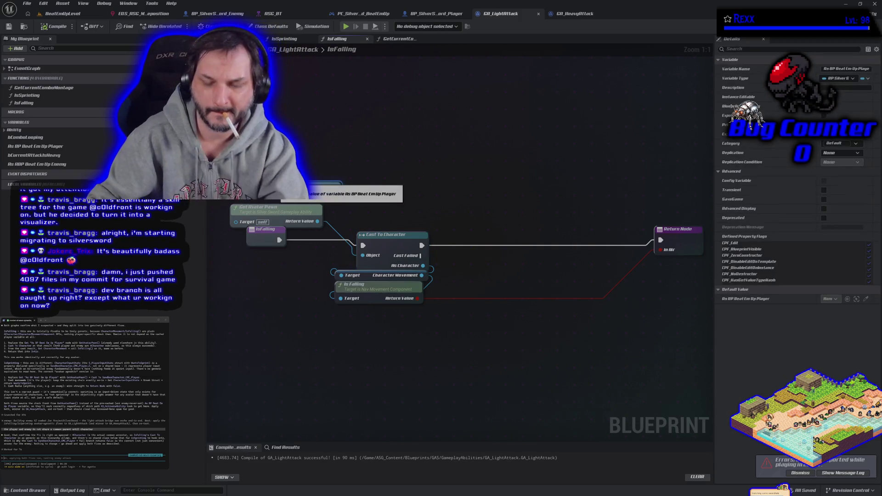
key("Delete")
left_click_drag(677, 242, 494, 259)
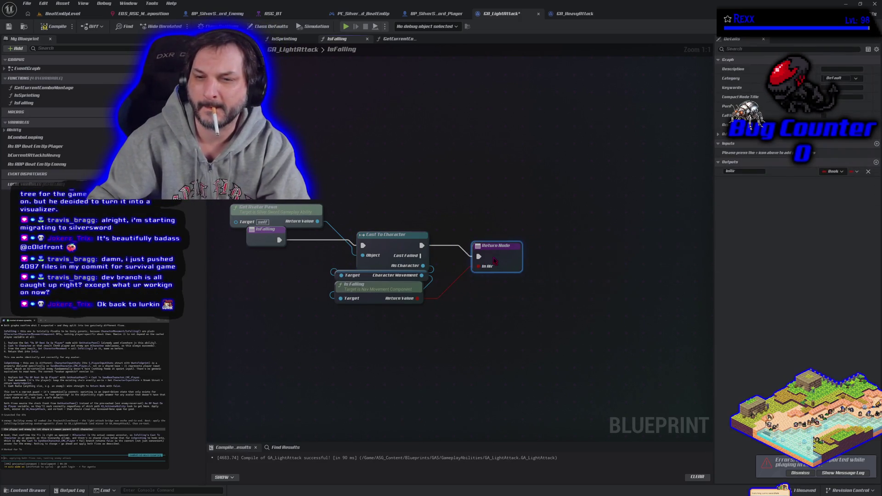
left_click(386, 238)
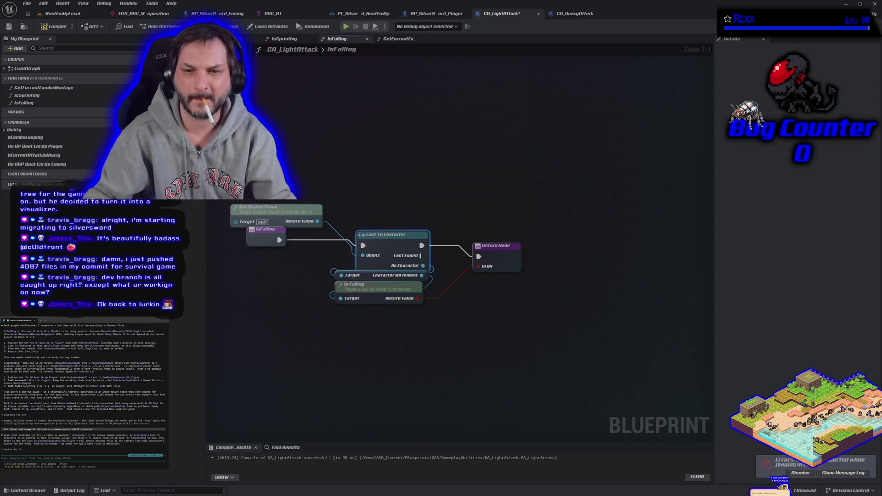
left_click_drag(314, 185, 374, 240)
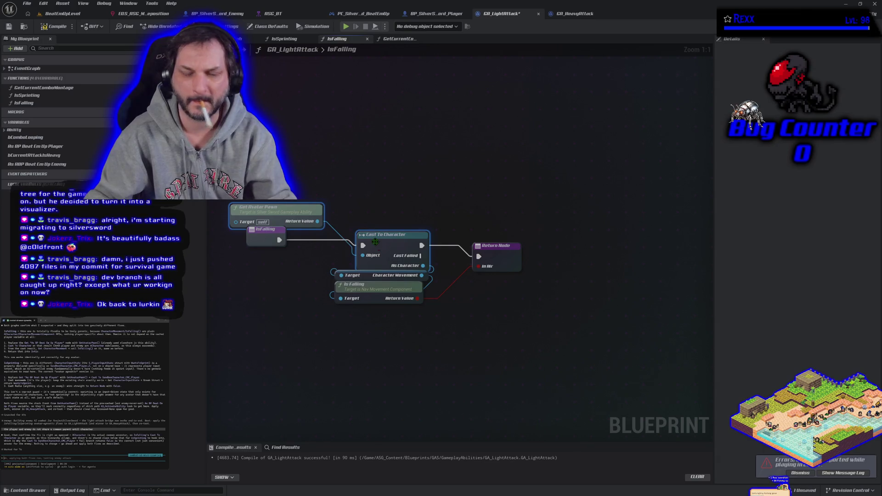
left_click(569, 15)
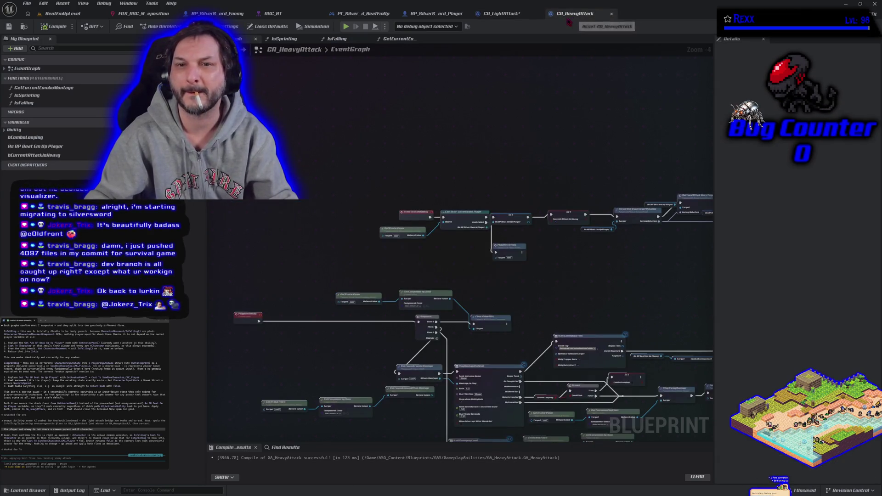
In GA_HeavyAttack's IsFalling, paste Get Avatar Pawn and Cast To Character and route the entry's execution into the cast.
left_click(338, 39)
left_click_drag(489, 232, 634, 239)
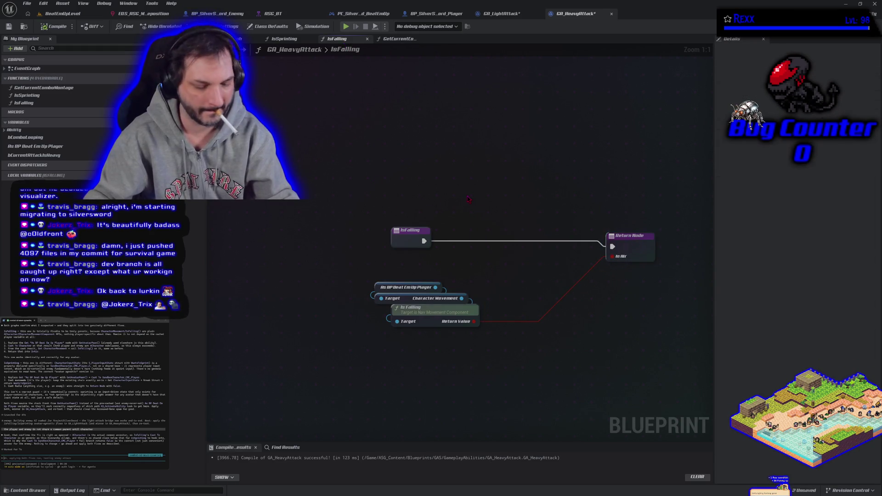
key("ctrl+v")
left_click_drag(569, 211, 512, 235)
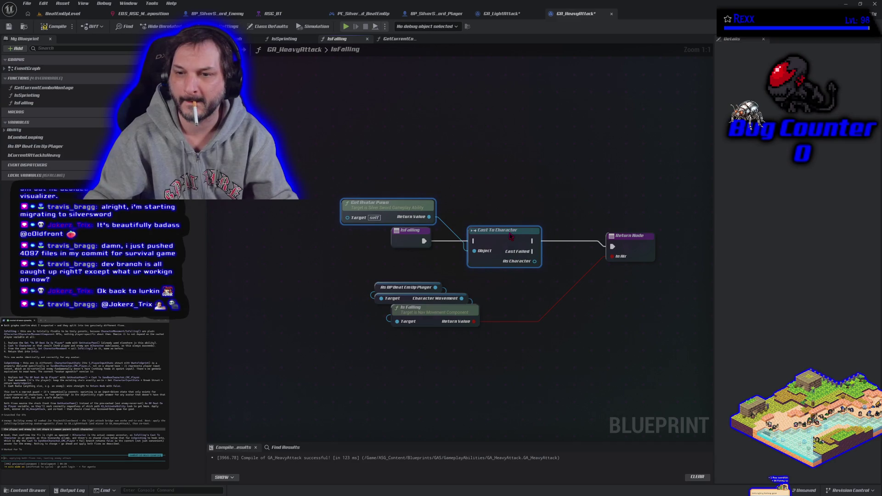
mouse_move(424, 240)
left_mouse_down()
mouse_move(478, 251)
mouse_move(463, 245)
mouse_move(474, 241)
left_mouse_up()
Delete the old As BP Beat Em Up Player node; wire the cast into Character Movement and the Return Node.
left_click(443, 287)
key("Delete")
mouse_move(487, 288)
left_mouse_down()
mouse_move(442, 313)
mouse_move(562, 312)
mouse_move(542, 301)
left_mouse_up()
mouse_move(538, 262)
left_mouse_down()
mouse_move(583, 273)
mouse_move(491, 288)
left_mouse_up()
left_click_drag(531, 241, 612, 247)
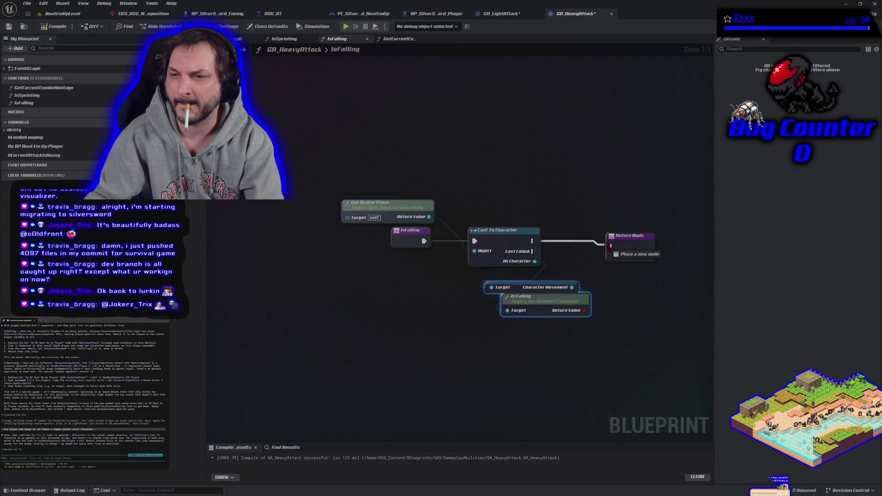
Compile and save GA_HeavyAttack, then go back to GA_LightAttack.
left_click(45, 26)
left_click(279, 256)
key("ctrl+s")
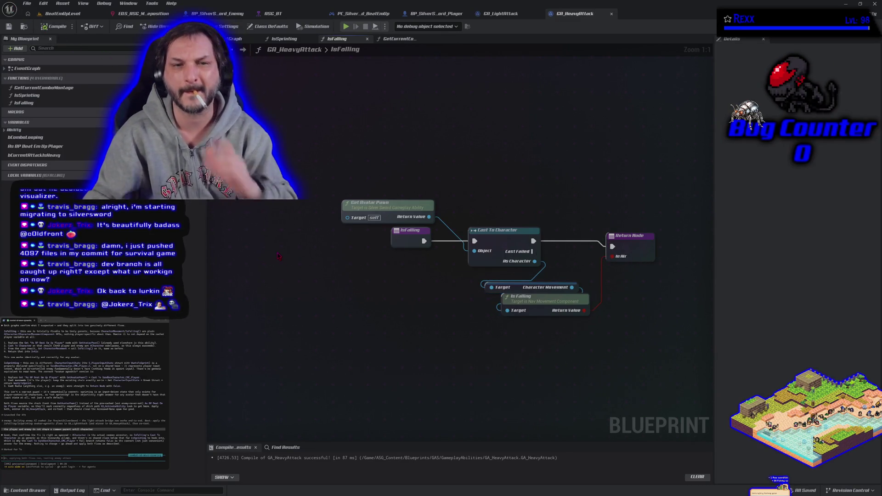
left_click(498, 14)
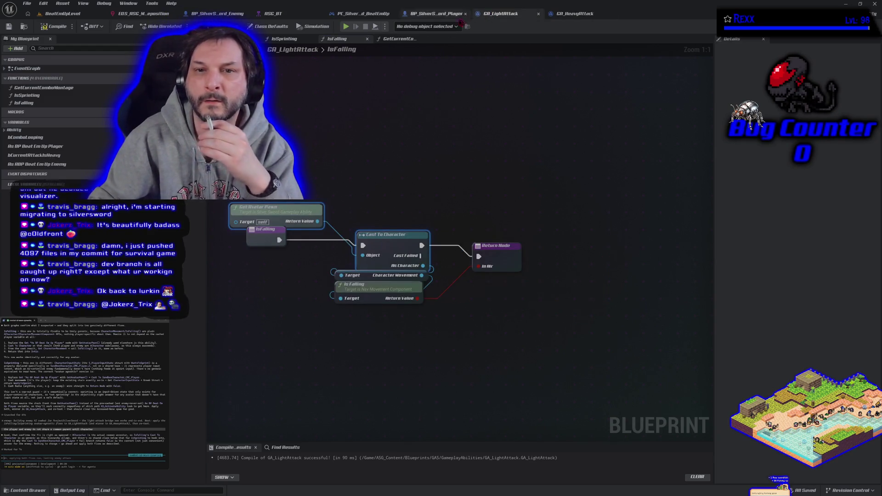
Paste the Get Avatar Pawn and Cast To Character nodes into GA_LightAttack's IsSprinting graph.
left_click(294, 39)
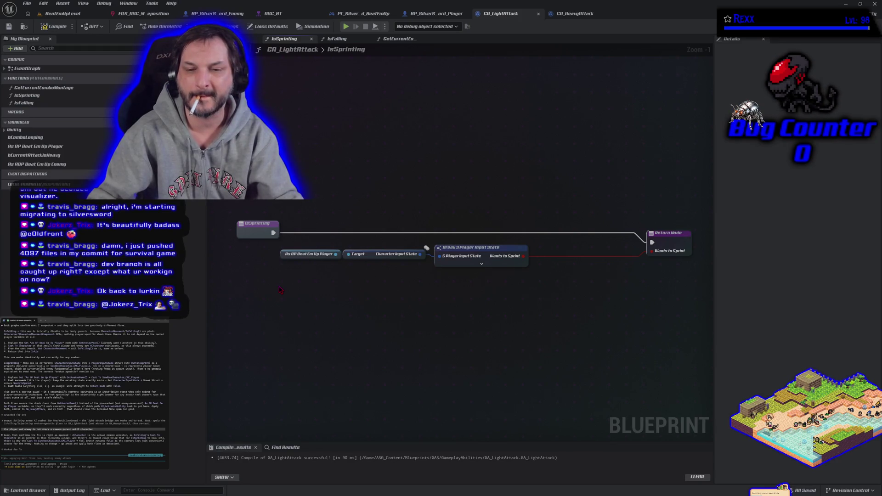
key("ctrl+v")
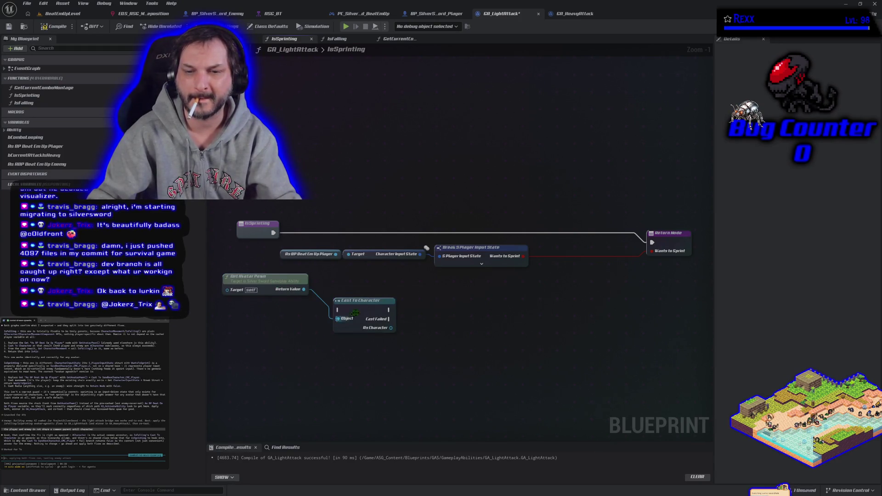
Replace the pasted Cast To Character with a Cast To SandboxCharacter_CMC_Player from Get Avatar Pawn.
left_click_drag(392, 327, 414, 329)
type("get character inpu")
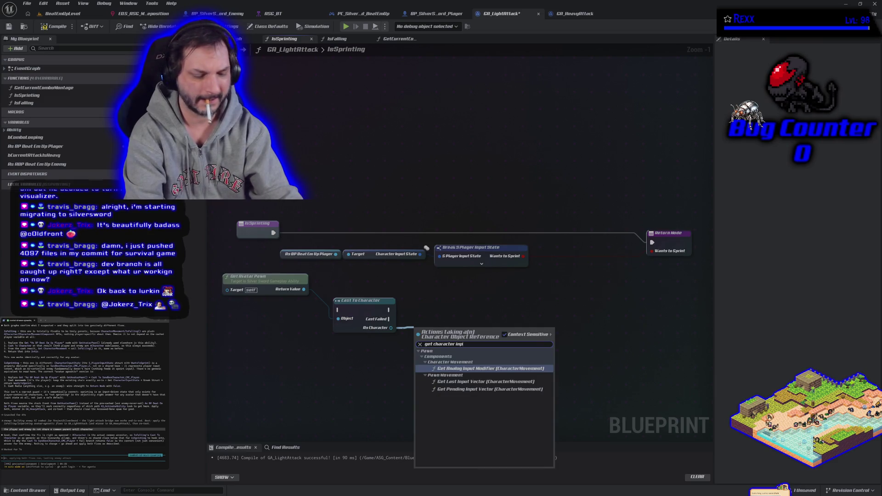
type("t state")
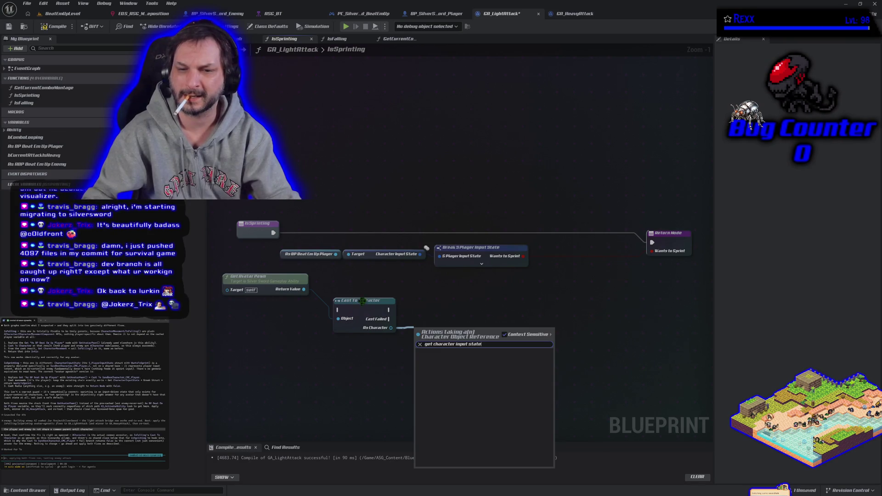
key("Escape")
key("ctrl+z")
left_click_drag(304, 289, 312, 288)
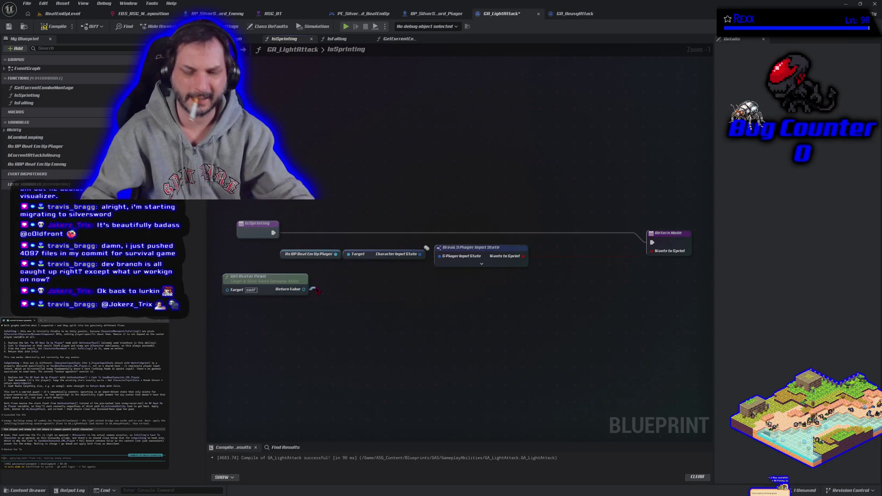
type("cast to player")
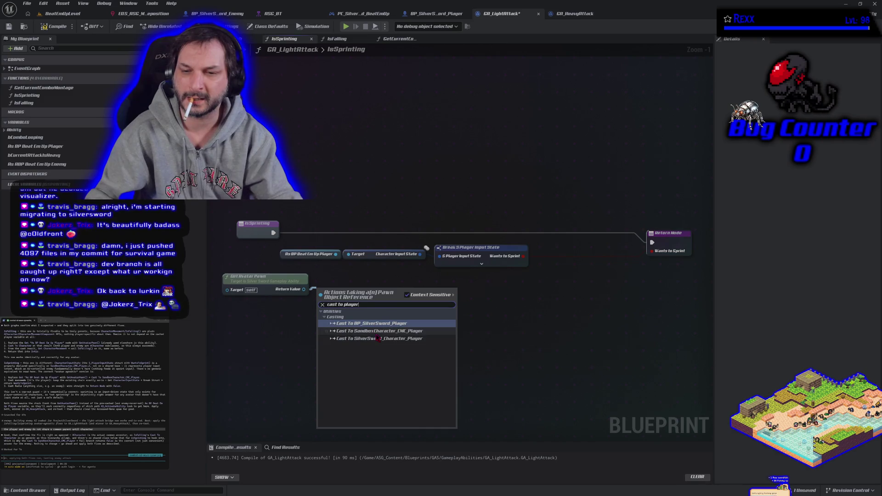
left_click(379, 333)
left_click_drag(384, 312, 395, 310)
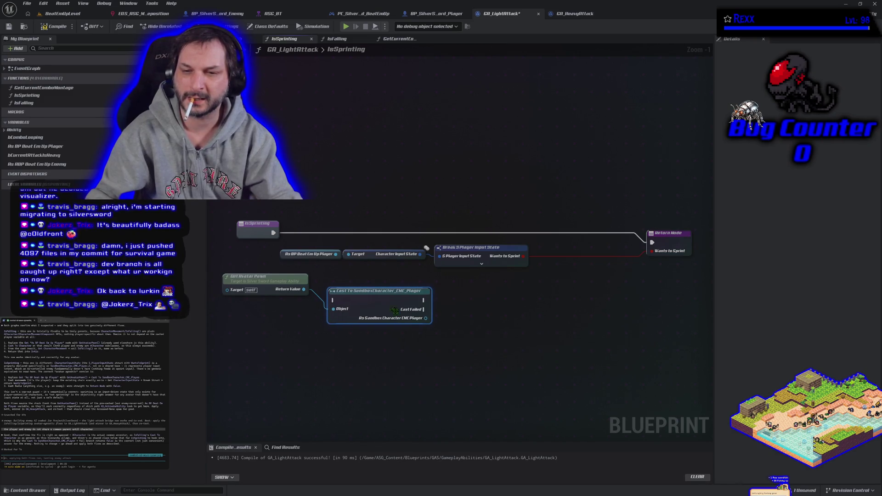
Add a Cast To SandboxCharacter_CMC_Enemy, running it when the Player cast fails.
left_click_drag(304, 290, 313, 349)
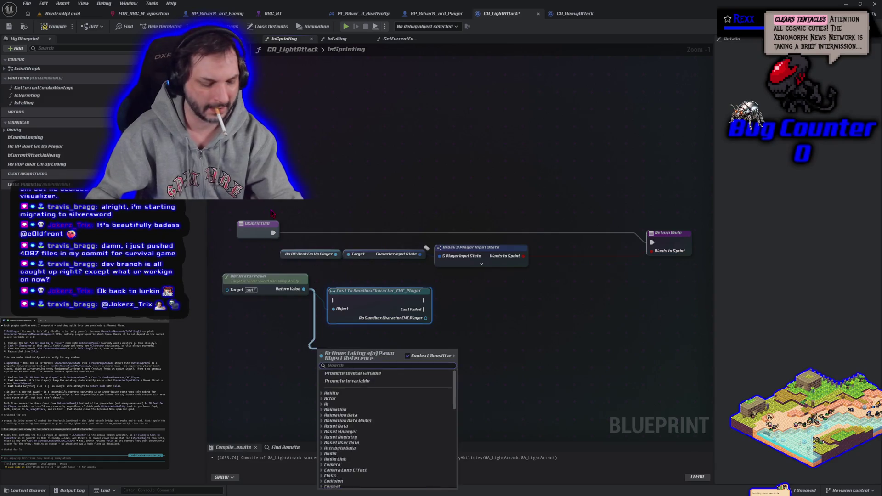
type("cast to")
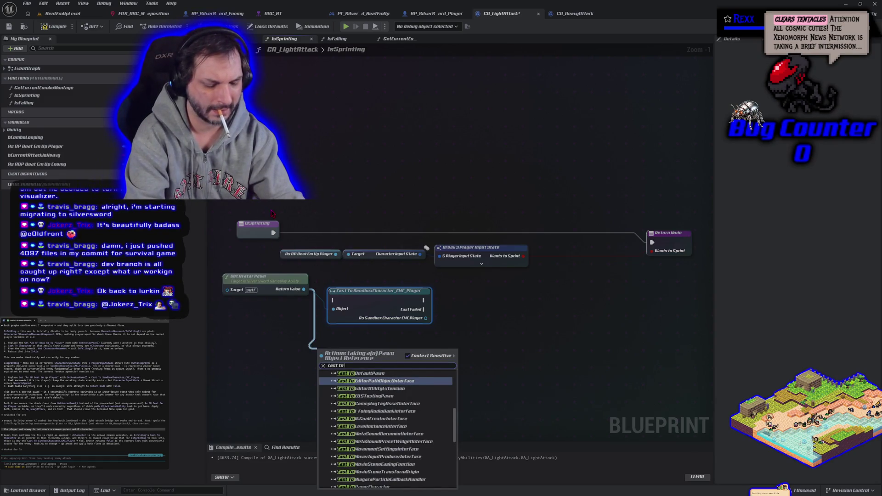
type(" cmc")
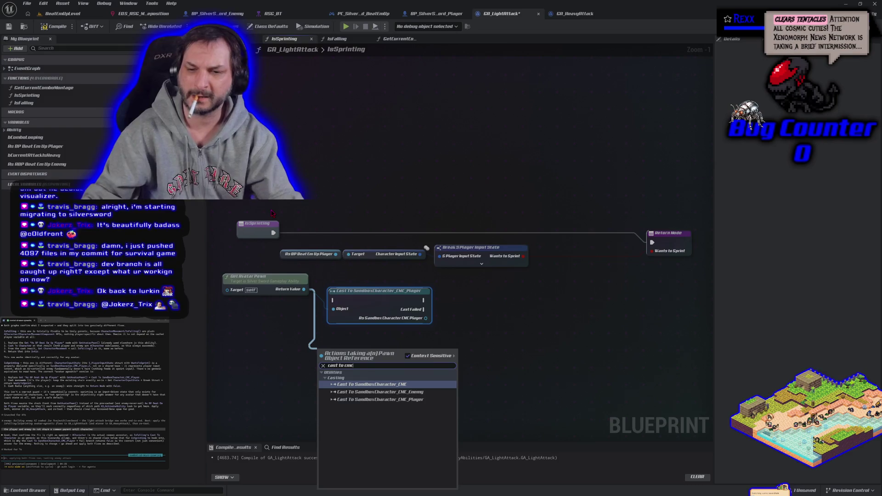
left_click(408, 393)
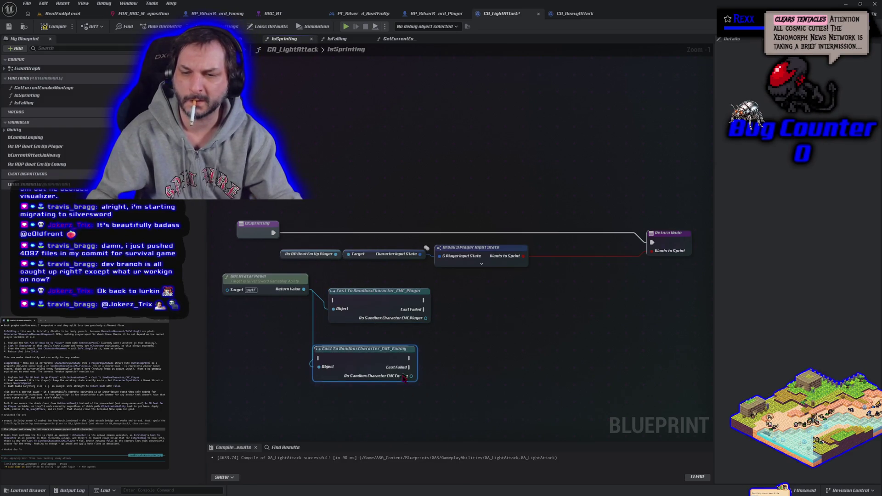
left_click_drag(389, 361, 504, 324)
mouse_move(425, 310)
left_mouse_down()
mouse_move(491, 333)
mouse_move(455, 330)
left_mouse_up()
left_click_drag(384, 301, 378, 330)
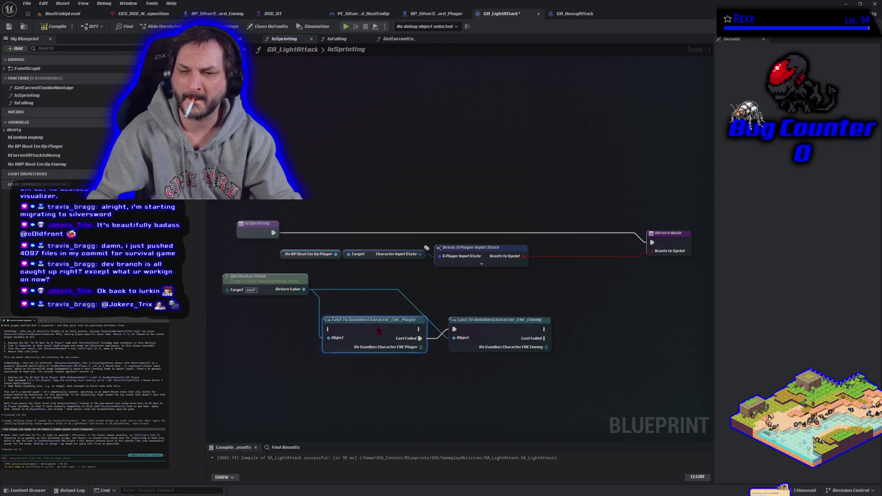
Wire IsSprinting's entry into the Player cast and its success output to the Return Node.
left_click(54, 26)
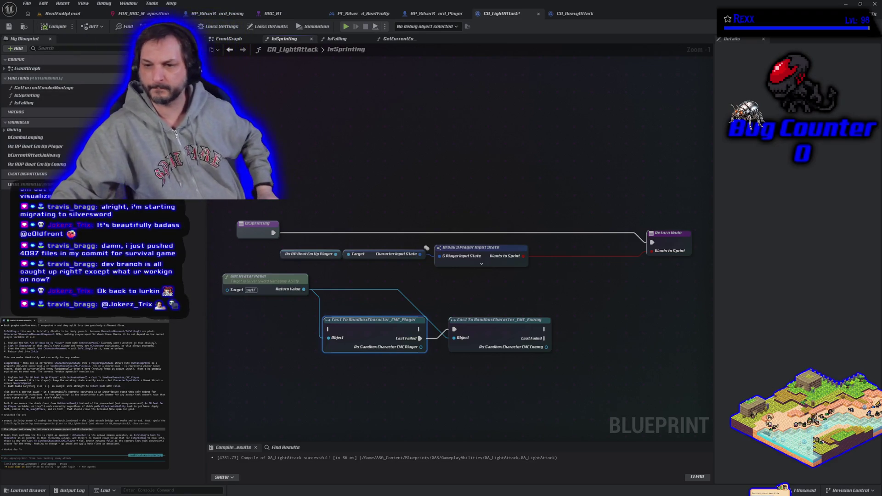
left_click(272, 232)
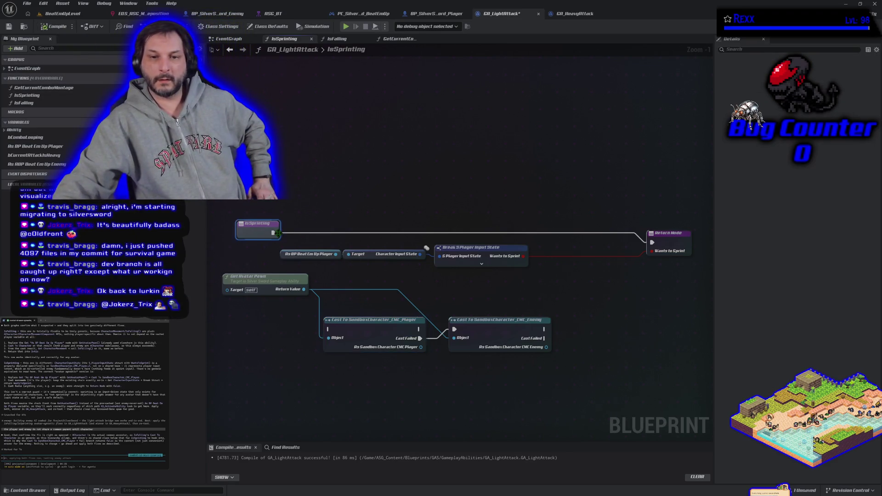
mouse_move(273, 233)
left_mouse_down()
mouse_move(327, 329)
mouse_move(358, 215)
mouse_move(340, 219)
left_mouse_up()
mouse_move(498, 330)
left_mouse_down()
mouse_move(557, 250)
mouse_move(544, 219)
mouse_move(491, 219)
mouse_move(491, 287)
left_mouse_up()
left_click_drag(657, 249, 642, 224)
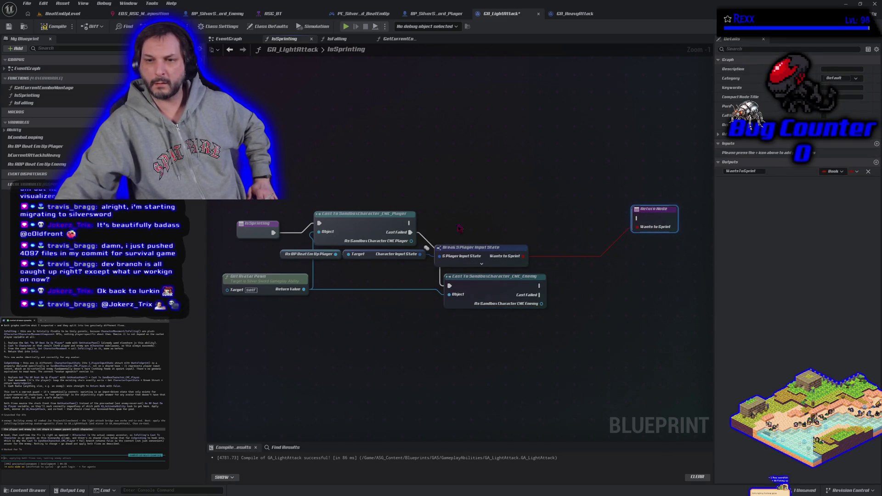
left_click_drag(410, 224, 637, 220)
Feed the Player cast into the Character Input State getter and delete the old As BP Beat Em Up Player getter.
left_click_drag(506, 248, 596, 238)
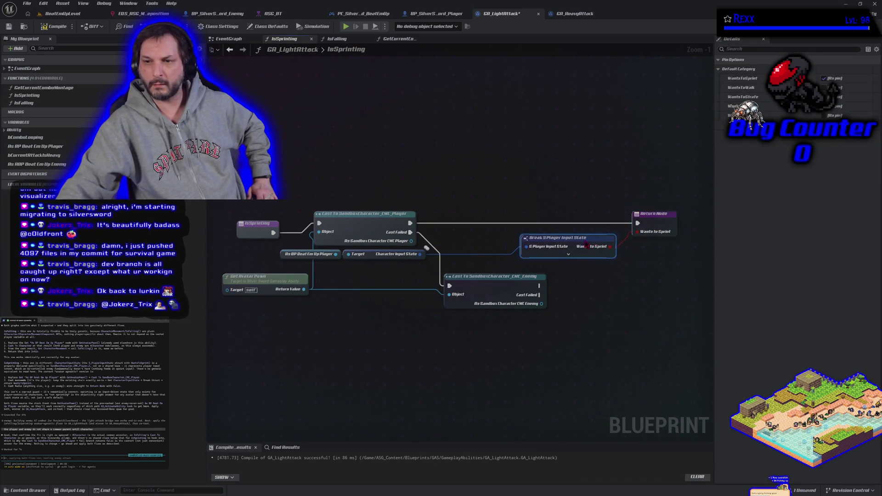
left_click_drag(369, 258, 432, 253)
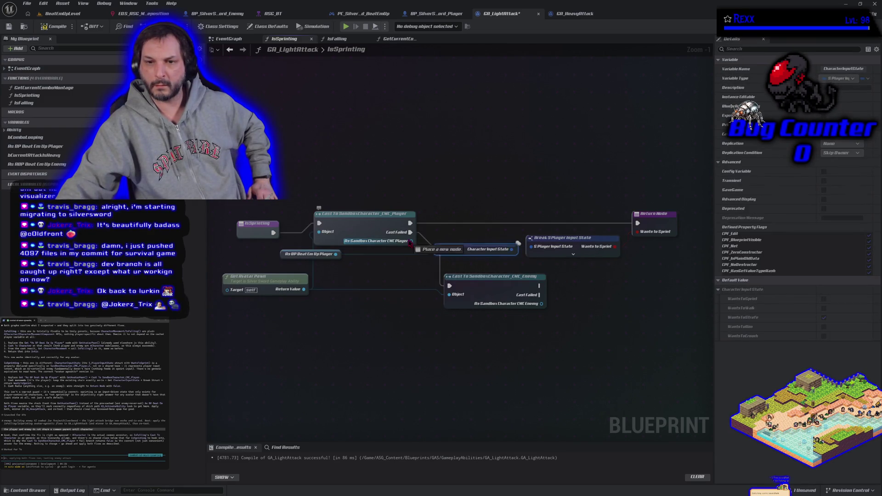
left_click(310, 254)
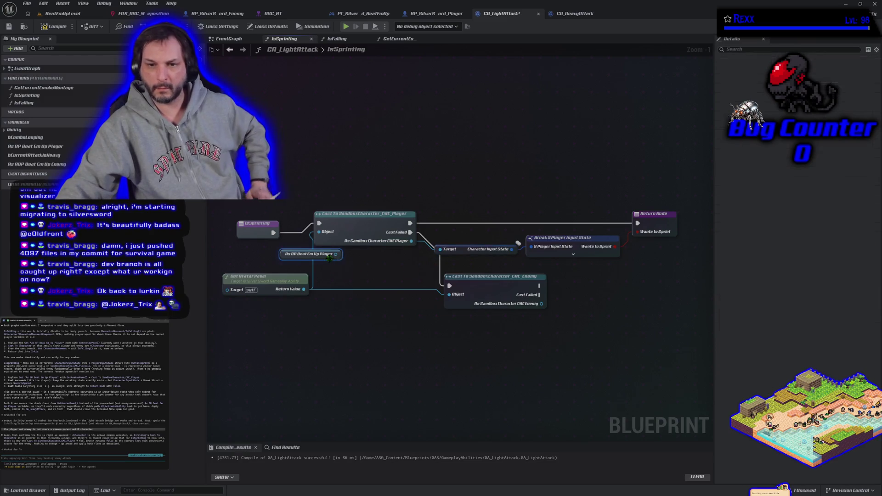
key("Delete")
Duplicate the Character Input State getter, break and Return nodes for the enemy branch.
left_click_drag(480, 293, 459, 293)
left_click(597, 252)
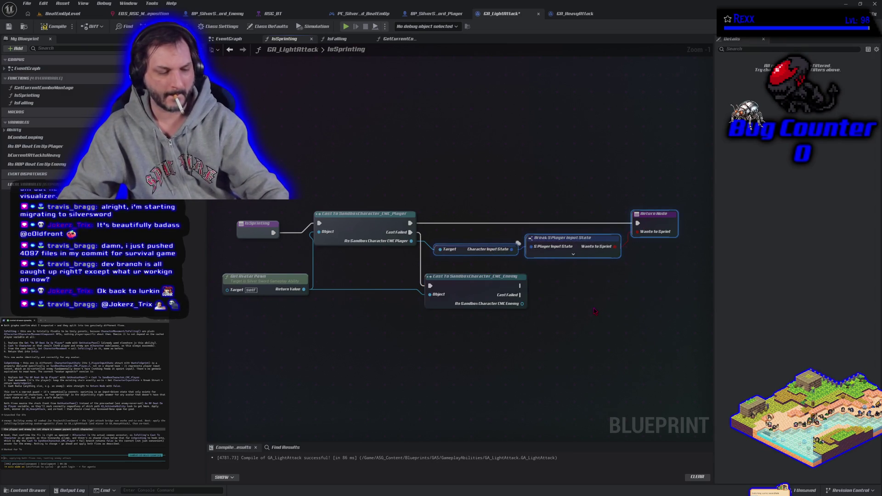
key("ctrl+c")
key("ctrl+v")
Give the Enemy cast its own Get Character Input State and link its success output to the second Return Node.
left_click_drag(609, 317, 652, 292)
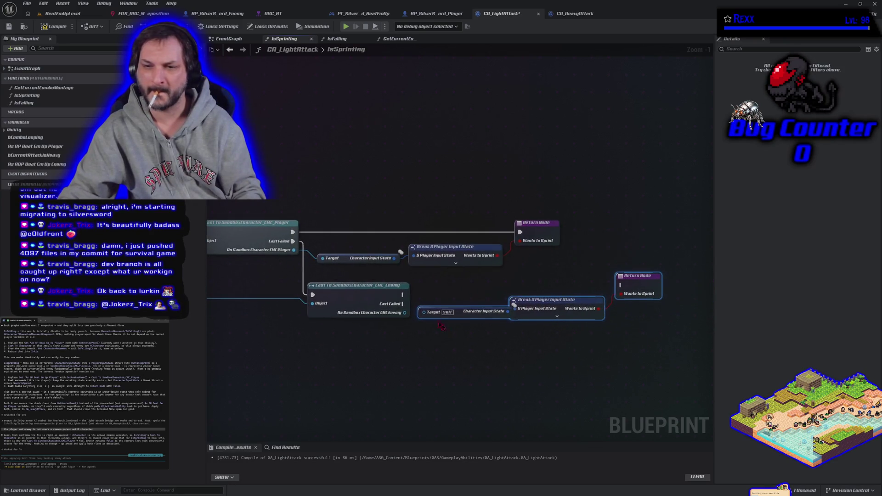
mouse_move(404, 312)
left_mouse_down()
mouse_move(421, 314)
mouse_move(403, 356)
left_mouse_up()
key("Escape")
mouse_move(408, 314)
left_mouse_down()
mouse_move(468, 290)
mouse_move(457, 302)
left_mouse_up()
type("get a")
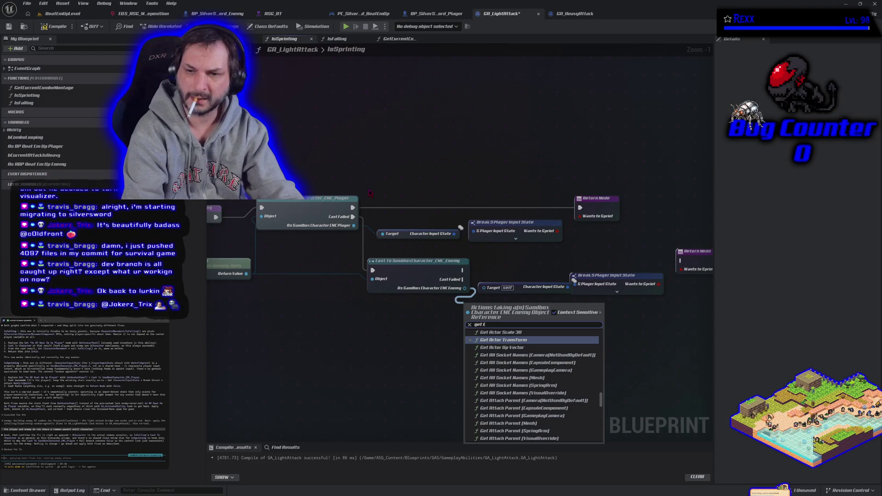
type("nput state")
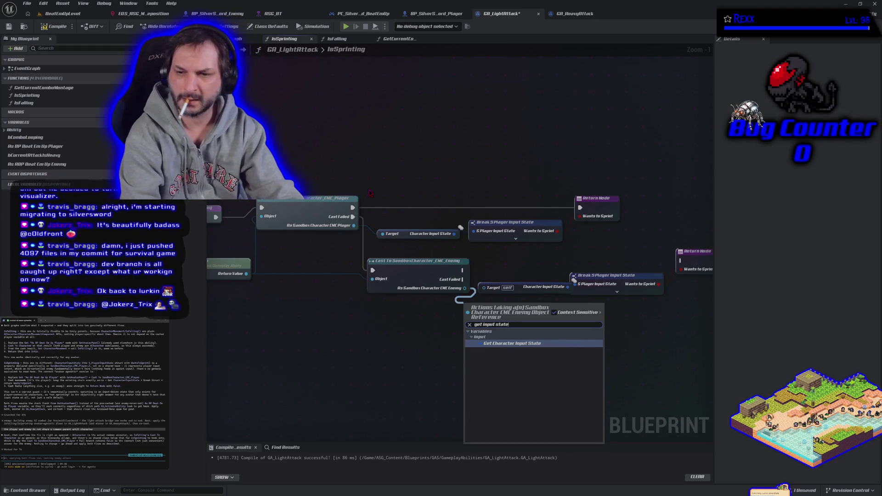
key("Return")
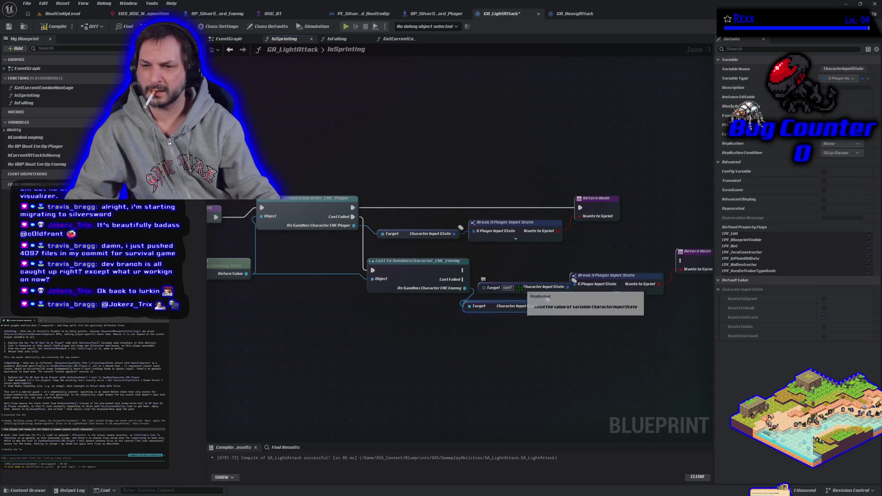
key("Delete")
mouse_move(545, 308)
left_mouse_down()
mouse_move(575, 284)
mouse_move(564, 314)
mouse_move(535, 317)
left_mouse_up()
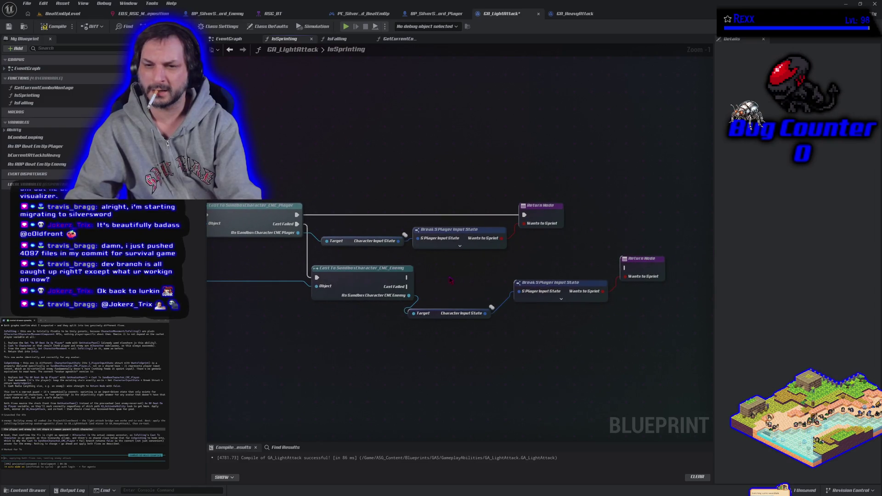
mouse_move(407, 279)
left_mouse_down()
mouse_move(639, 279)
mouse_move(626, 267)
left_mouse_up()
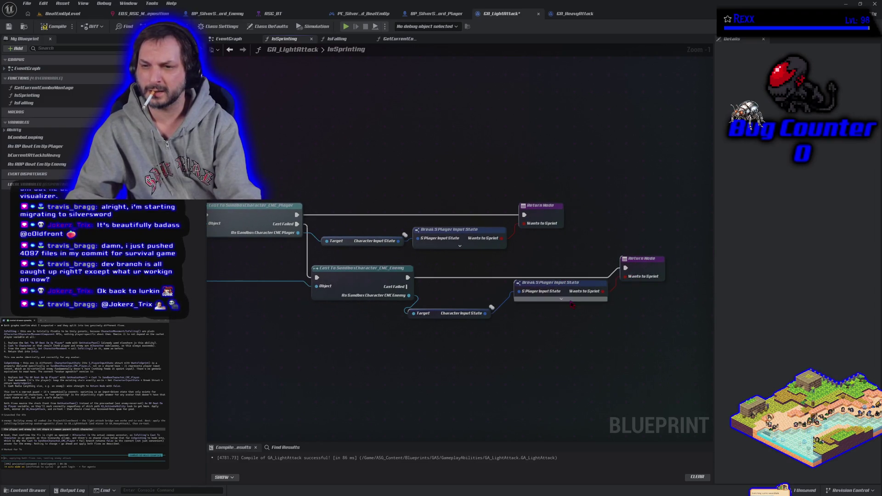
Replace the second break with a Break S Player Input State hiding Strafe, Aim and Crouch, returning Wants to Sprint.
left_click(538, 283)
key("Delete")
left_click_drag(485, 314, 513, 307)
type("break")
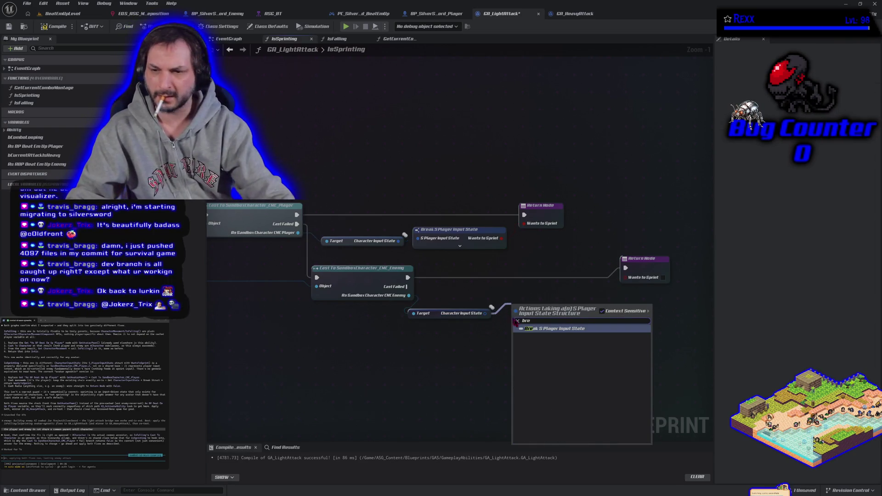
left_click(563, 332)
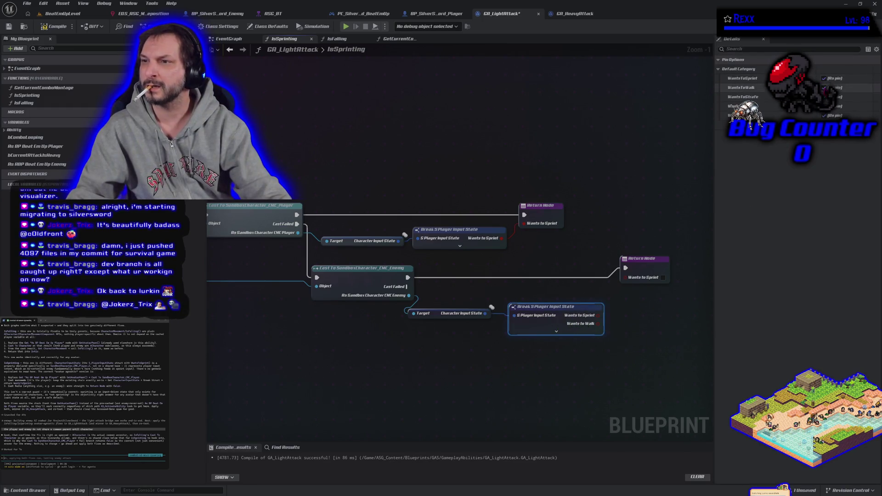
left_click(824, 87)
left_click(823, 97)
left_click(823, 105)
left_click(824, 116)
left_click_drag(598, 315, 625, 277)
Compile GA_LightAttack and test-play BeatEmUpLevel, then return to the IsSprinting graph.
left_click(55, 26)
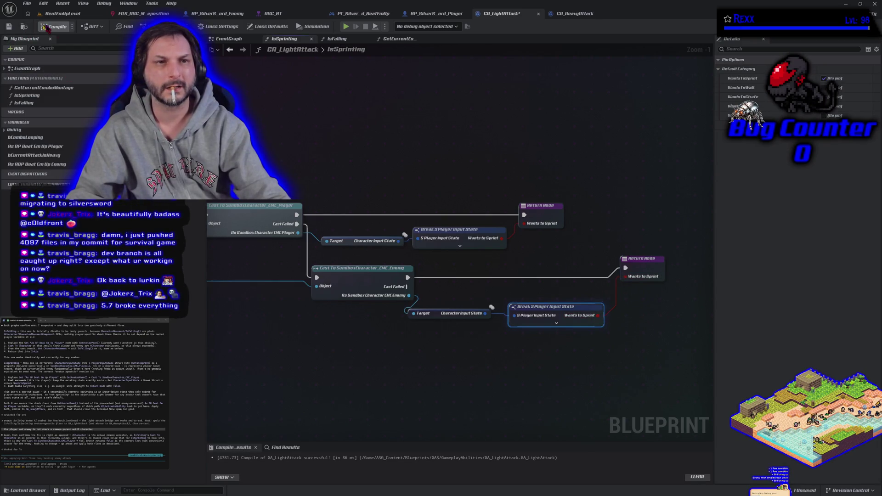
left_click(316, 143)
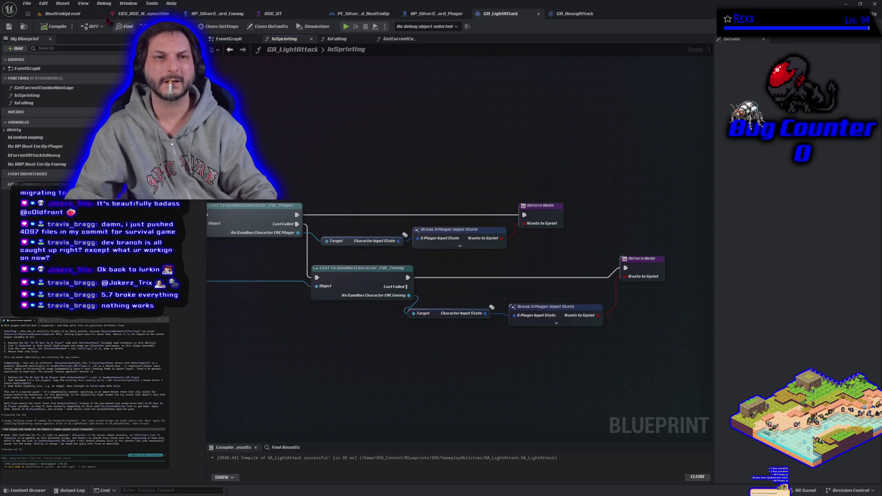
left_click(65, 13)
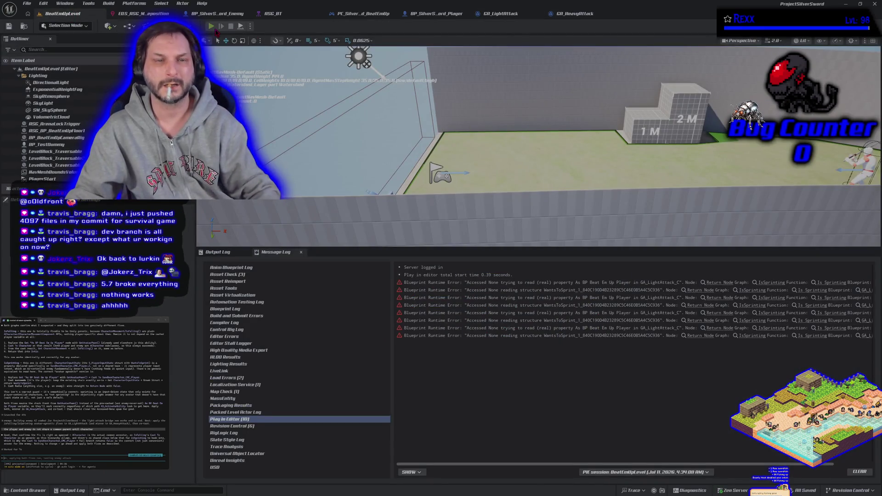
left_click(211, 26)
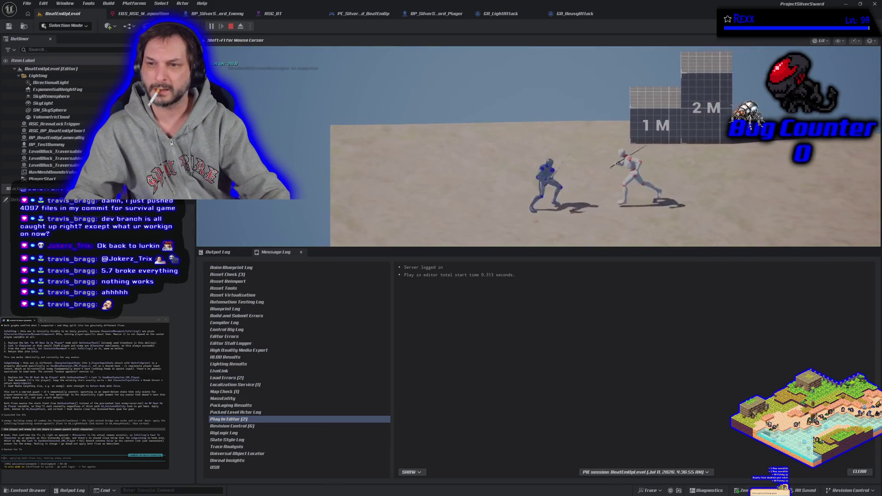
key("Escape")
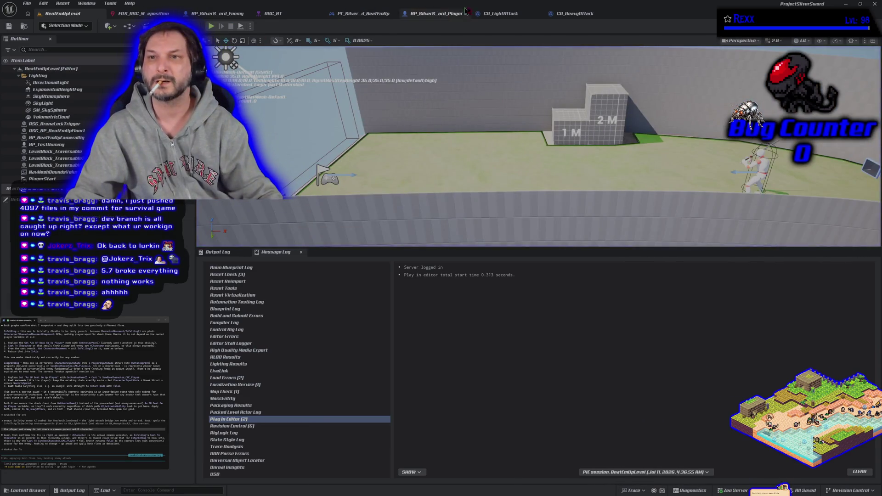
left_click(501, 13)
scroll(430, 161, "down", 2)
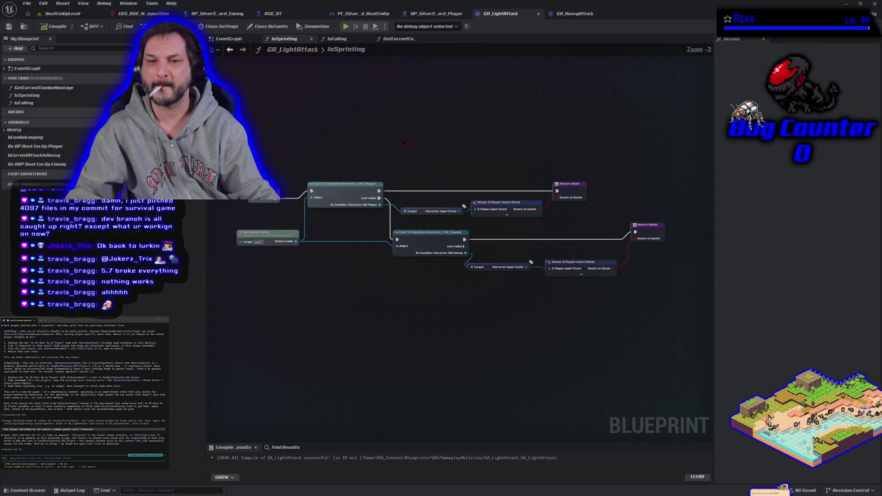
Select the cast-based sprint nodes and clear GA_HeavyAttack's IsSprinting of its old sprint nodes and Return Node.
mouse_move(291, 136)
left_mouse_down()
mouse_move(471, 301)
mouse_move(549, 308)
left_mouse_up()
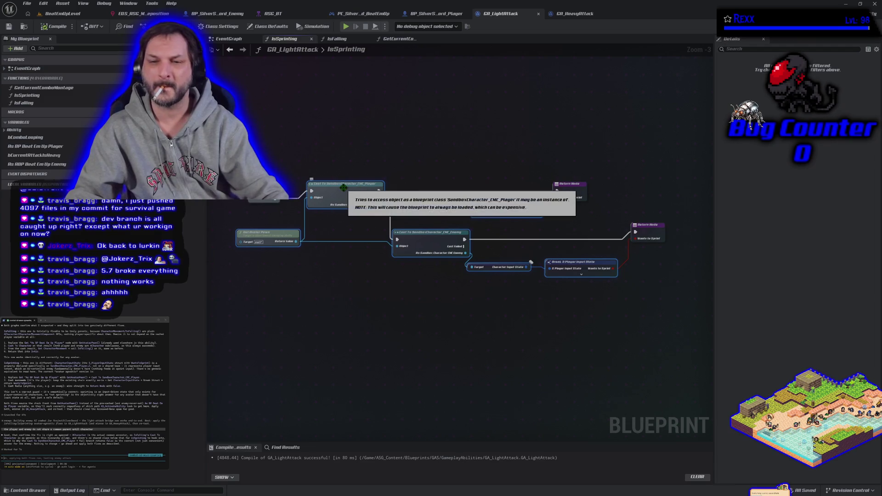
left_click(590, 17)
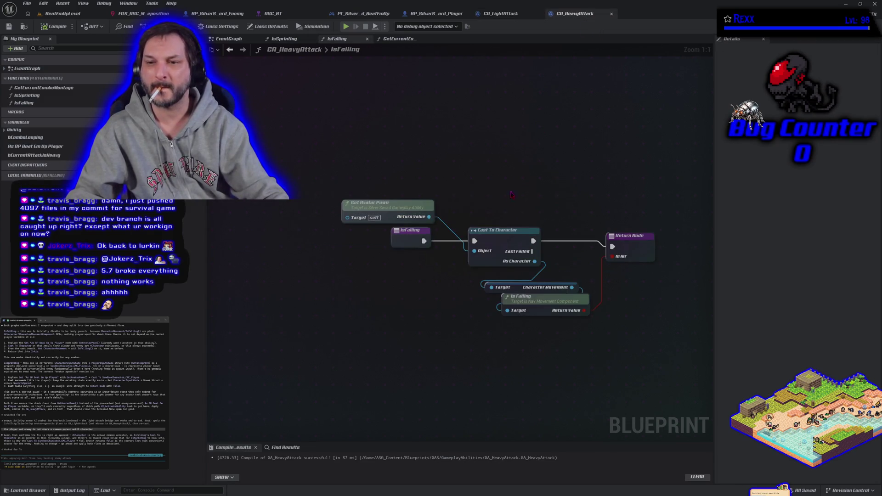
left_click(284, 38)
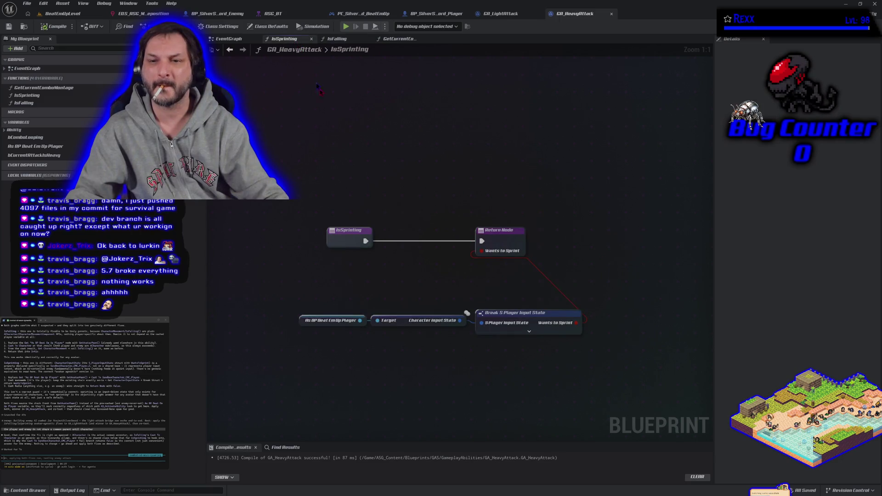
left_click_drag(381, 357, 528, 330)
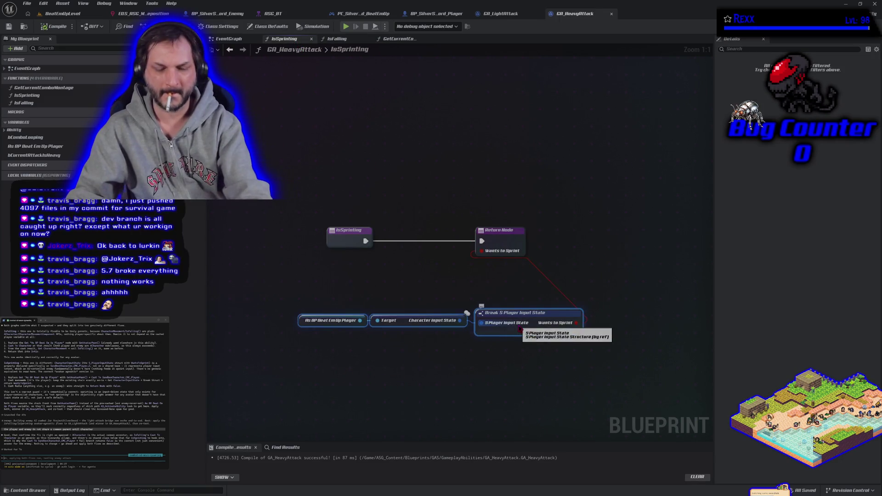
key("Delete")
left_click(505, 248)
key("Delete")
Paste the player/enemy cast nodes into GA_HeavyAttack's IsSprinting and wire the entry into the player cast.
key("ctrl+v")
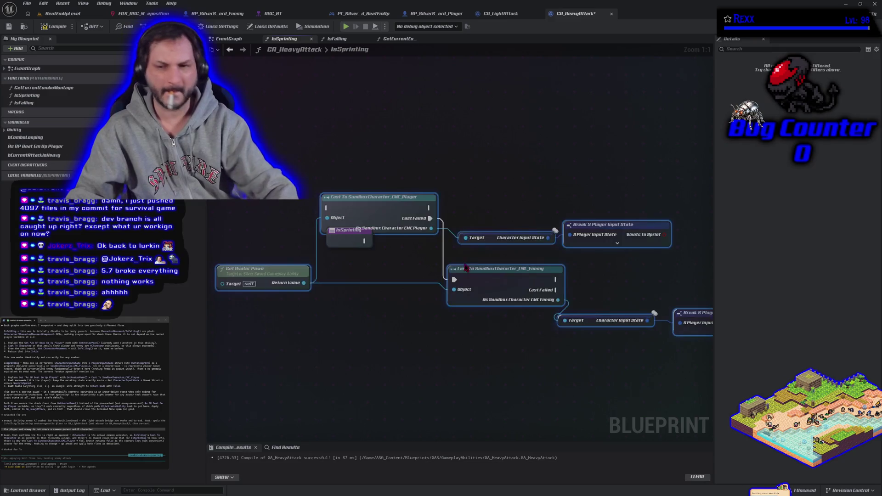
left_click_drag(371, 198, 427, 230)
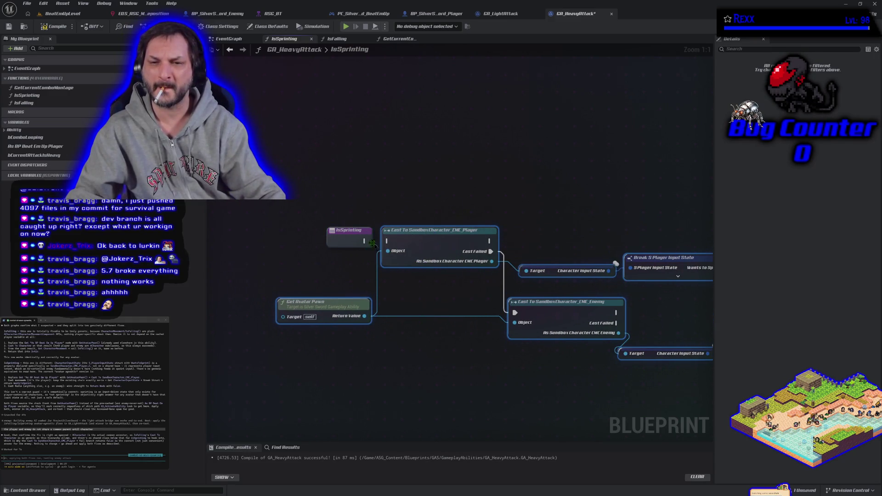
left_click(378, 248)
left_click_drag(371, 241, 386, 241)
scroll(315, 305, "down", 2)
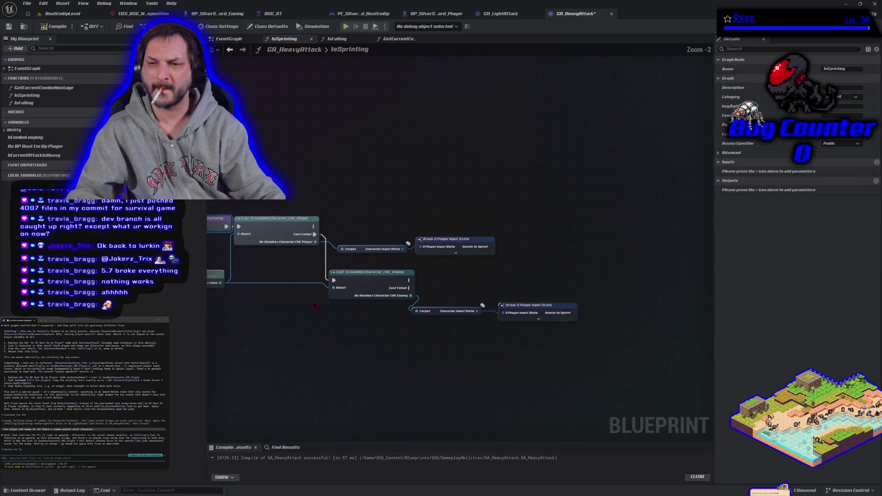
Add Return Nodes returning Wants to Sprint after both the player and enemy casts, and compile.
right_click(519, 209)
type("return")
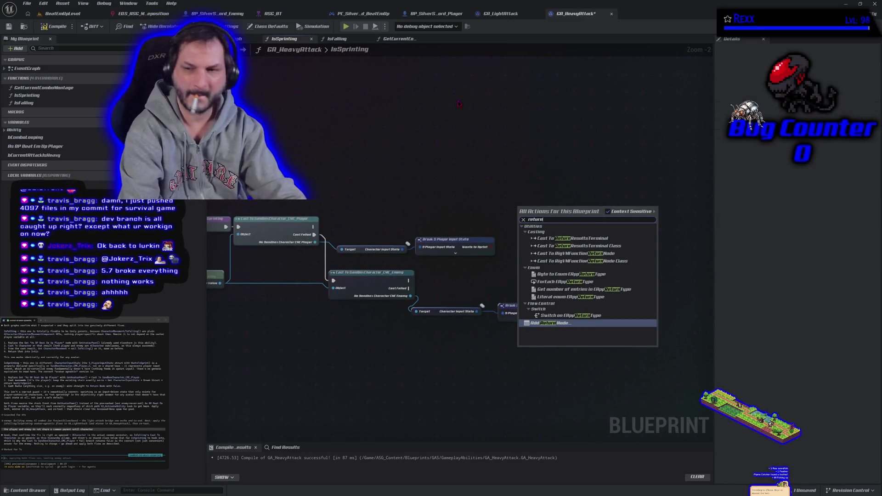
key("Return")
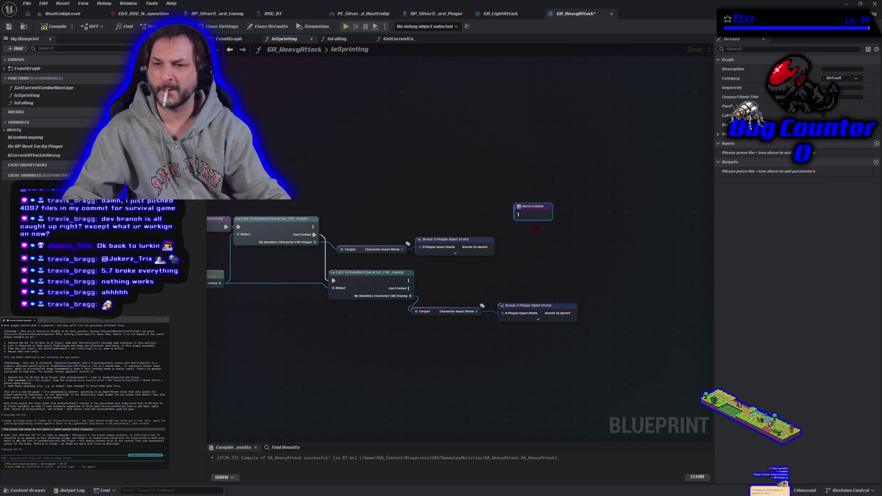
mouse_move(491, 247)
left_mouse_down()
mouse_move(528, 259)
mouse_move(571, 241)
mouse_move(577, 229)
mouse_move(547, 220)
left_mouse_up()
mouse_move(315, 226)
left_mouse_down()
mouse_move(519, 214)
mouse_move(552, 224)
left_mouse_up()
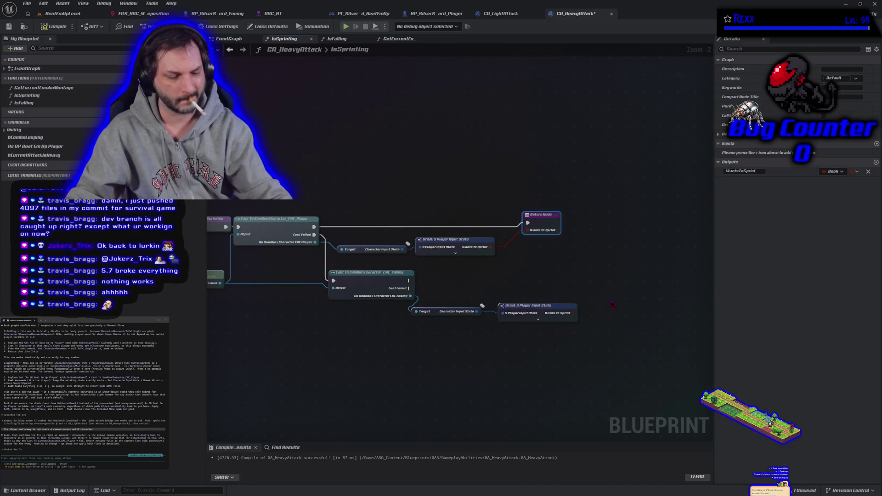
key("ctrl+c")
key("ctrl+v")
mouse_move(410, 280)
left_mouse_down()
mouse_move(610, 306)
mouse_move(620, 321)
mouse_move(646, 317)
left_mouse_up()
left_click(54, 27)
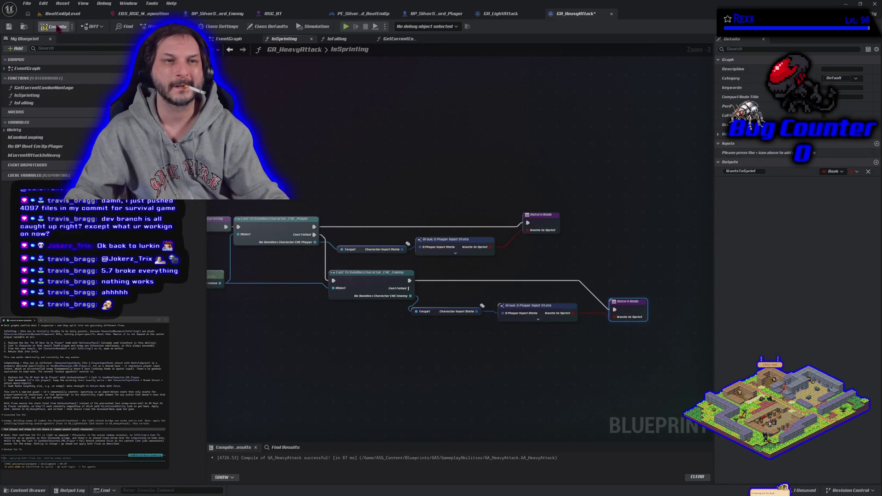
left_click(397, 39)
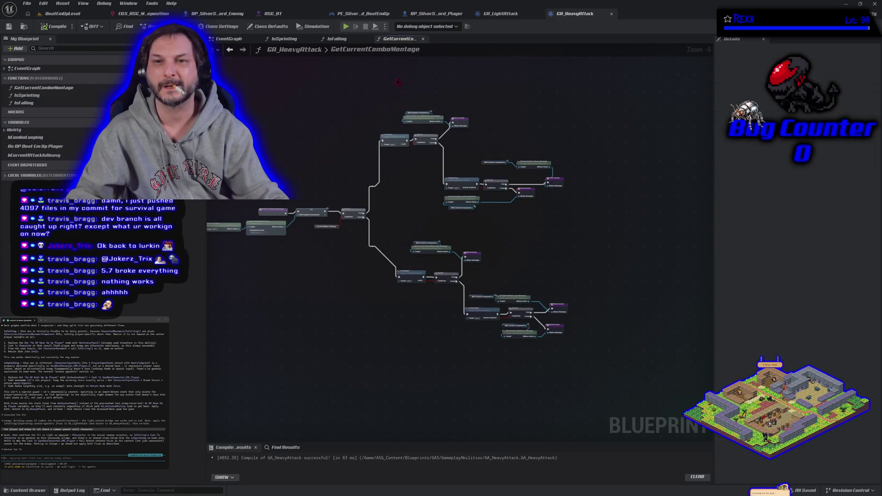
Pan around GetCurrentComboMontage to see where IsSprinting is used, then return to GA_LightAttack.
scroll(348, 248, "up", 4)
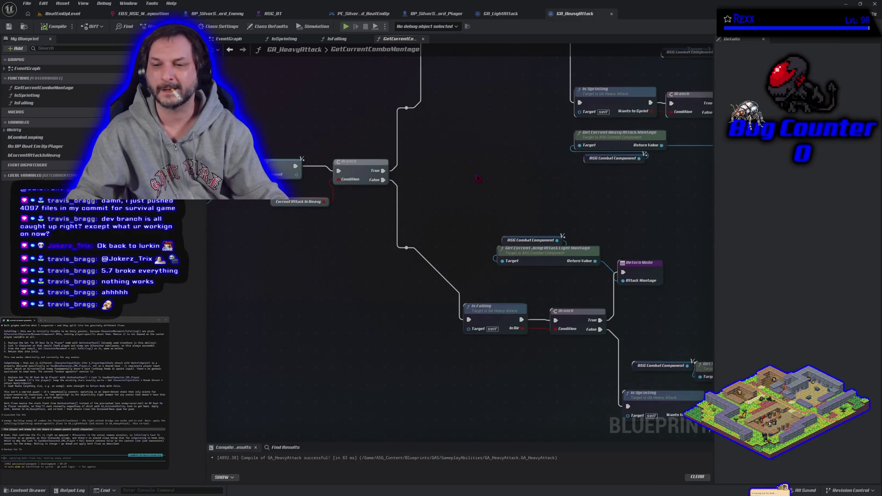
scroll(555, 216, "down", 3)
scroll(400, 400, "up", 3)
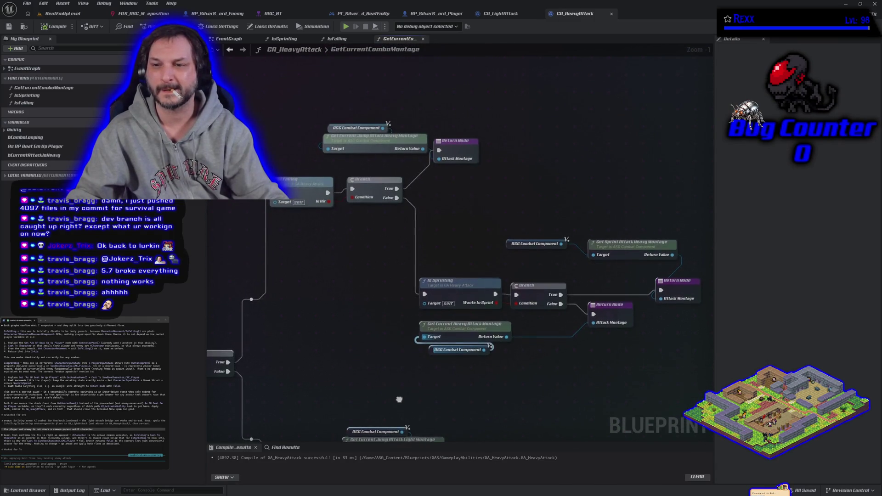
mouse_move(399, 399)
left_mouse_down()
mouse_move(296, 329)
mouse_move(327, 319)
left_mouse_up()
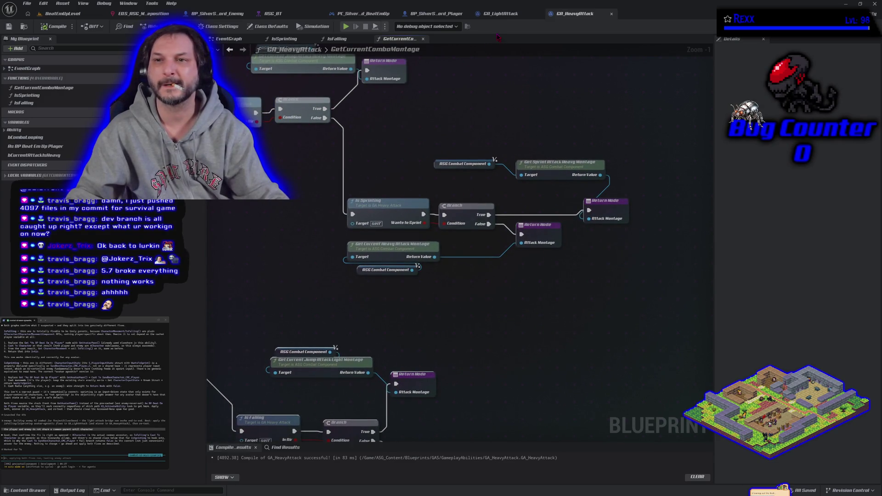
left_click(501, 15)
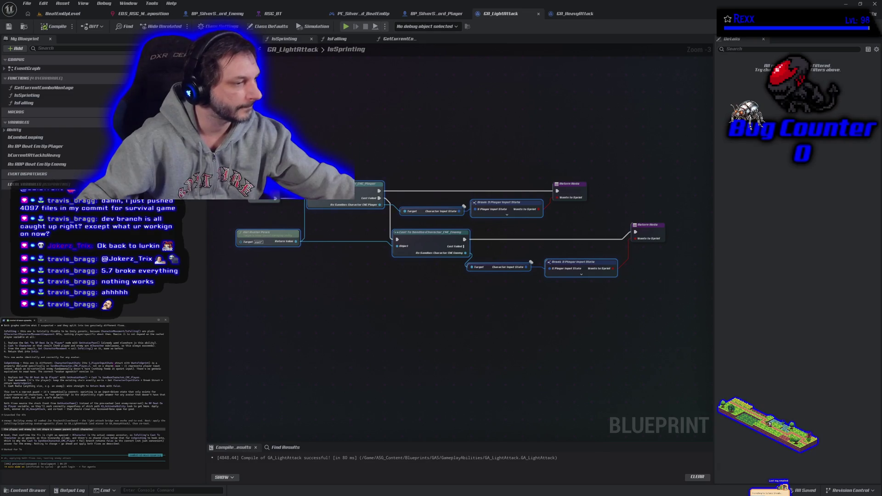
Select every node in GA_LightAttack's IsSprinting graph and paste them into the coding assistant's prompt.
left_click(306, 331)
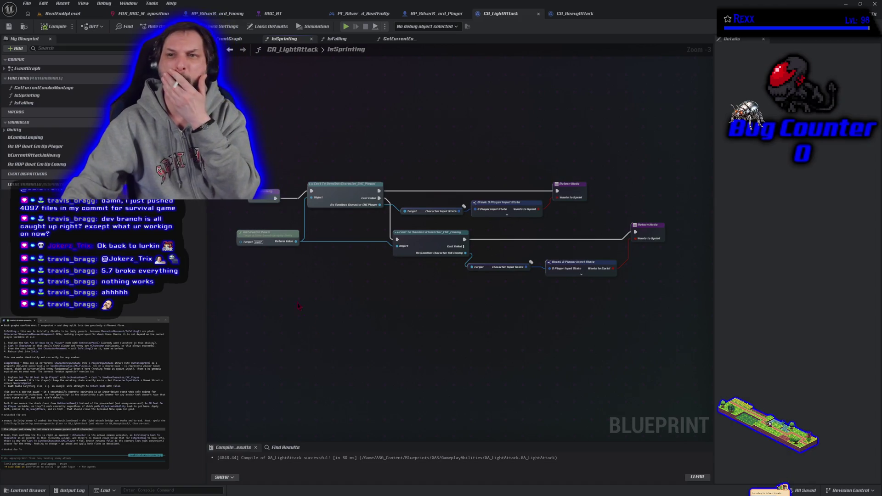
left_click_drag(251, 148, 654, 323)
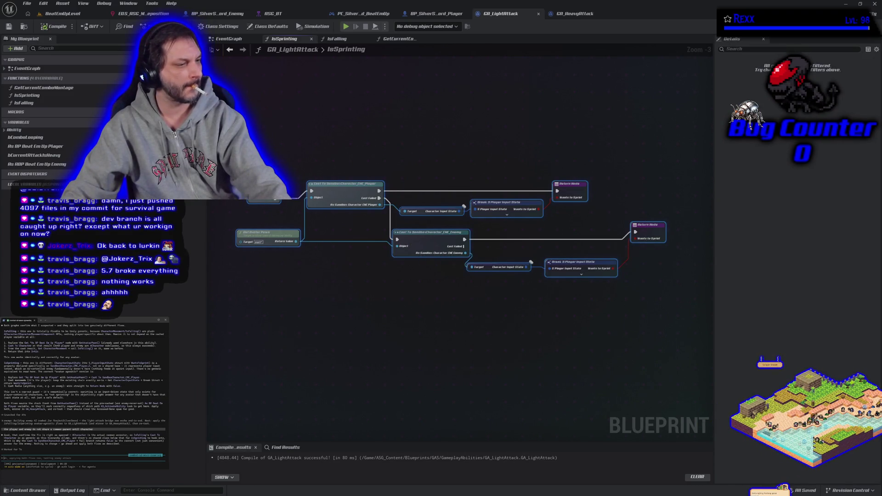
key("ctrl+v")
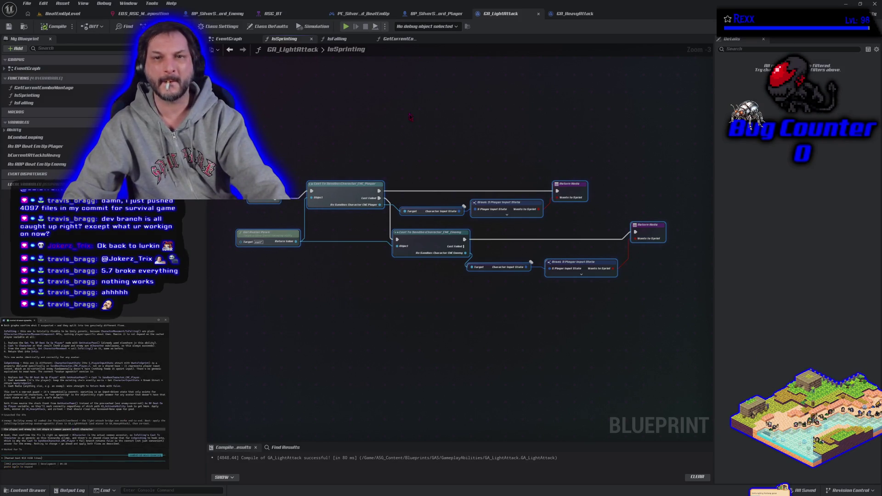
left_click(337, 38)
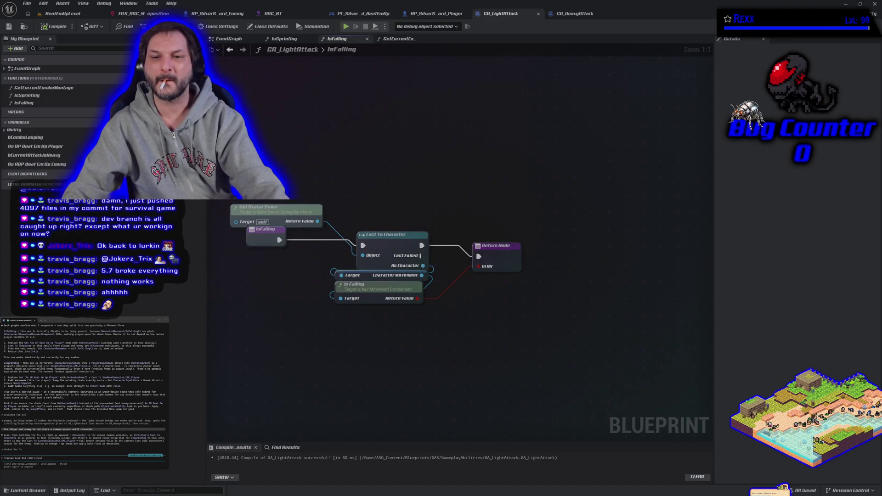
Paste all IsFalling nodes into the assistant, accept the oversized-text warning, and submit them.
mouse_move(263, 159)
left_mouse_down()
mouse_move(312, 230)
mouse_move(454, 336)
mouse_move(499, 356)
left_mouse_up()
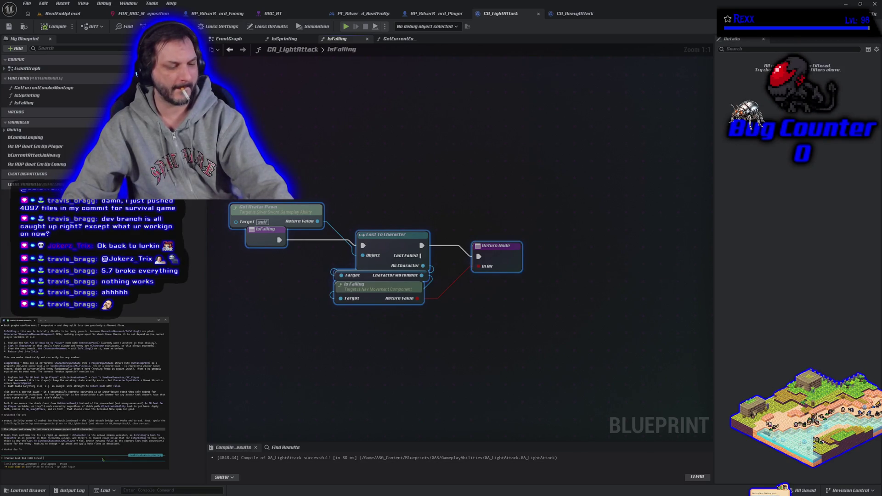
key("ctrl+v")
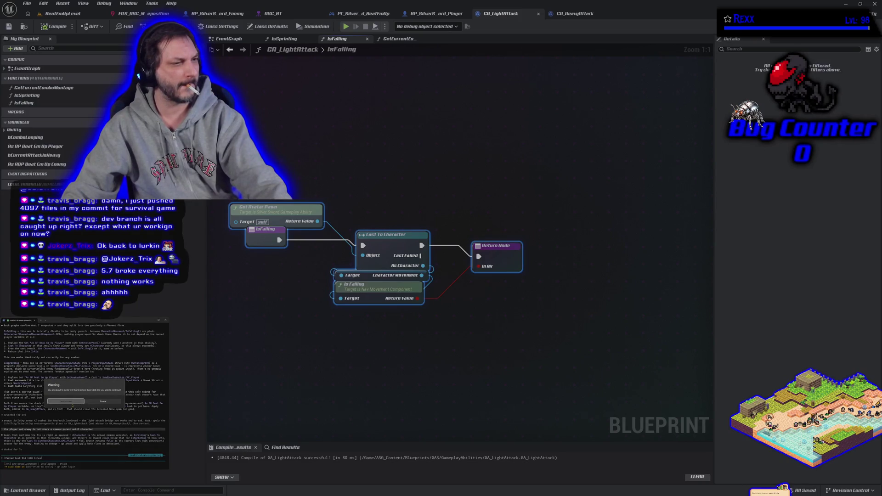
left_click(72, 403)
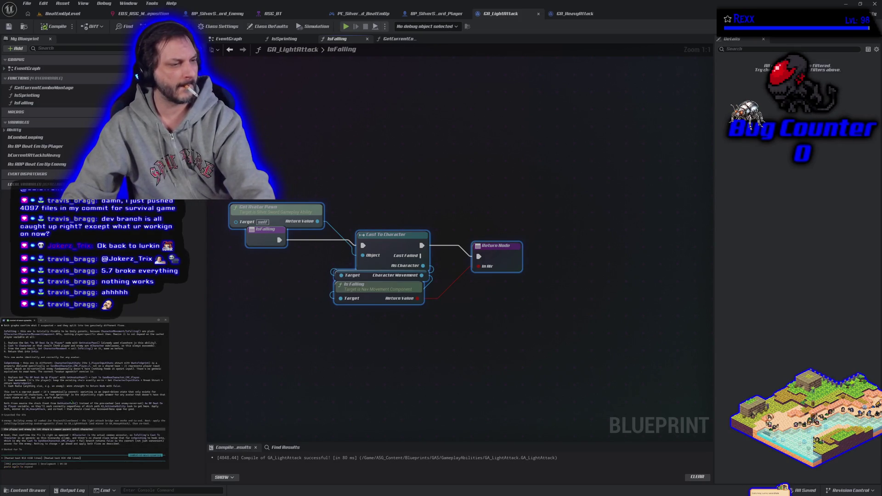
key("Return")
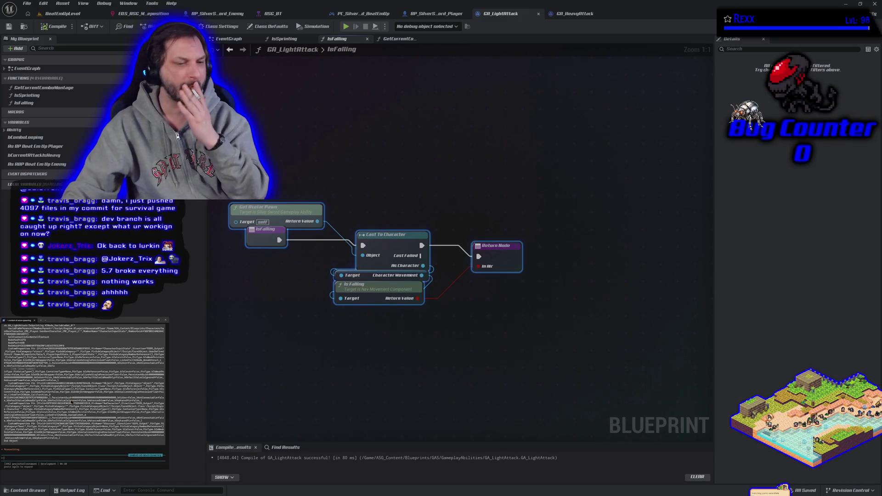
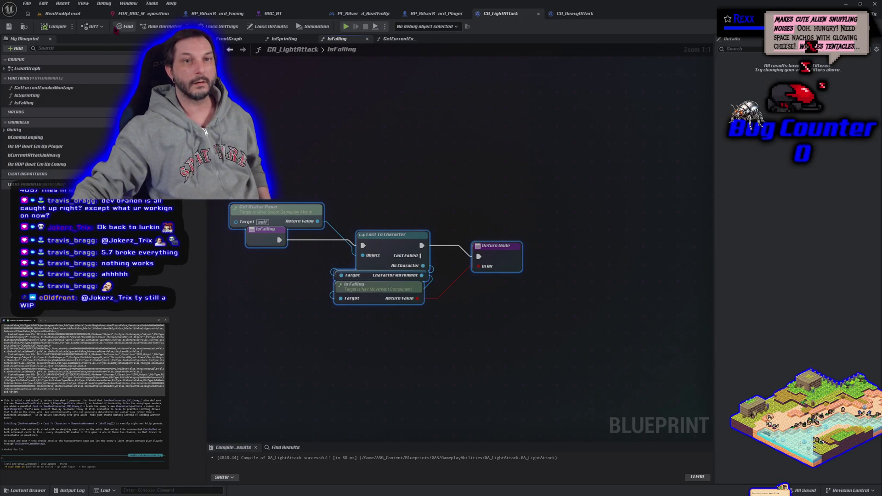
Return to the BeatEmUpLevel editor and start a Play-in-Editor session with both sword fighters.
left_click(64, 13)
key("alt+p")
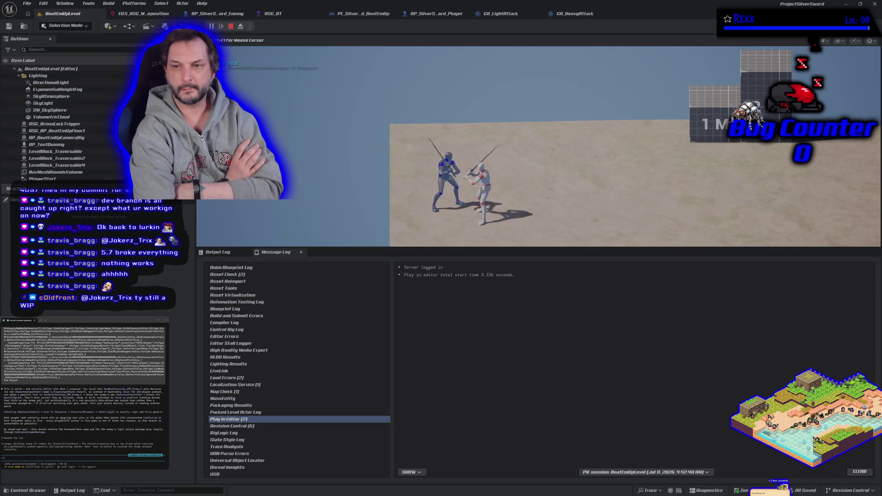
Restart the play session and drag the splitter down to enlarge the game view over the log.
key("Escape")
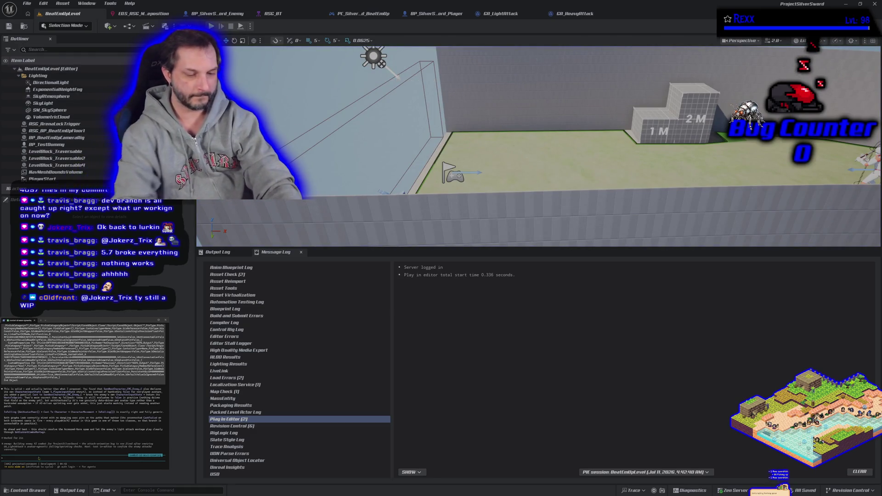
type("only playing the first")
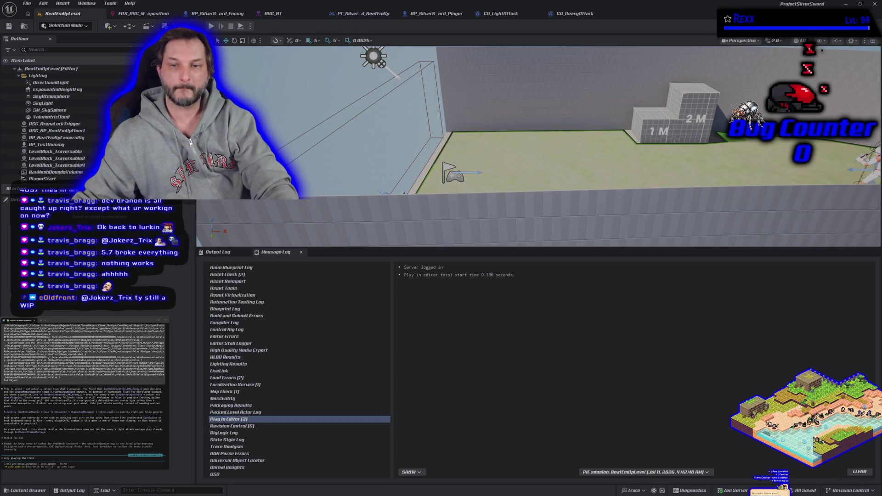
left_click(211, 26)
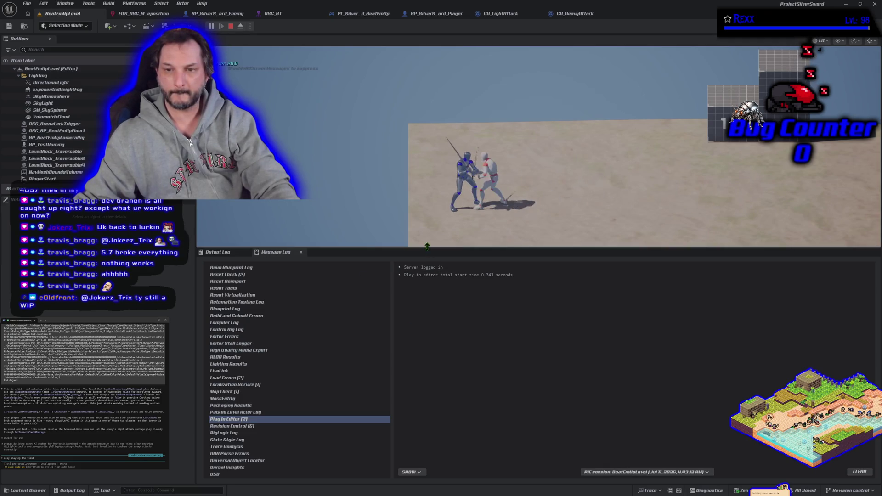
left_click_drag(427, 247, 427, 408)
Play-test the light attack on the enemy dummy through two restarts, then stop the session.
left_click(427, 400)
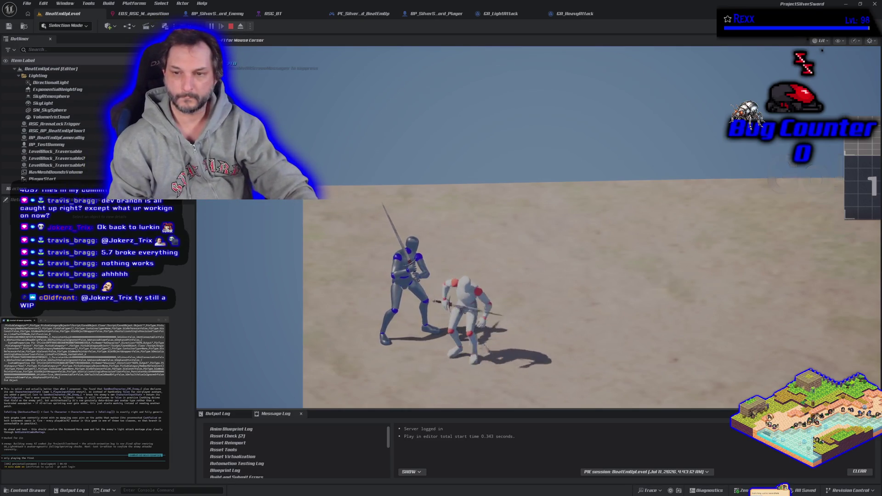
key("Escape")
key("alt+p")
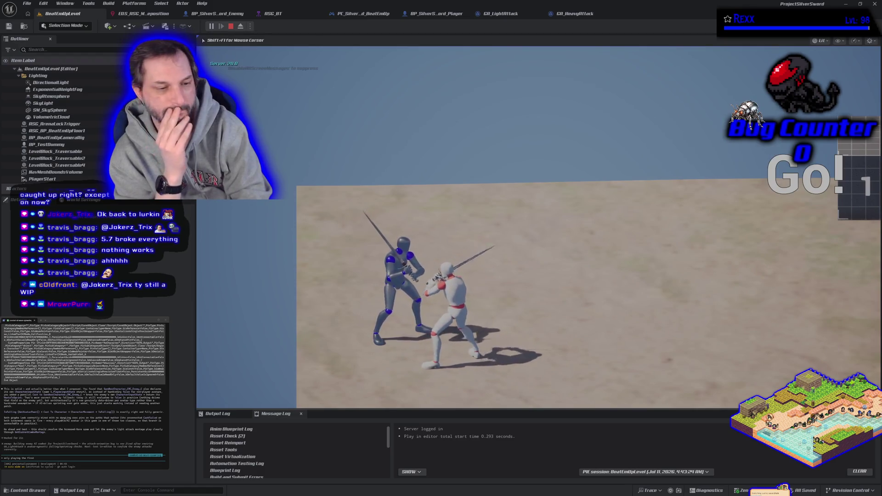
key("Escape")
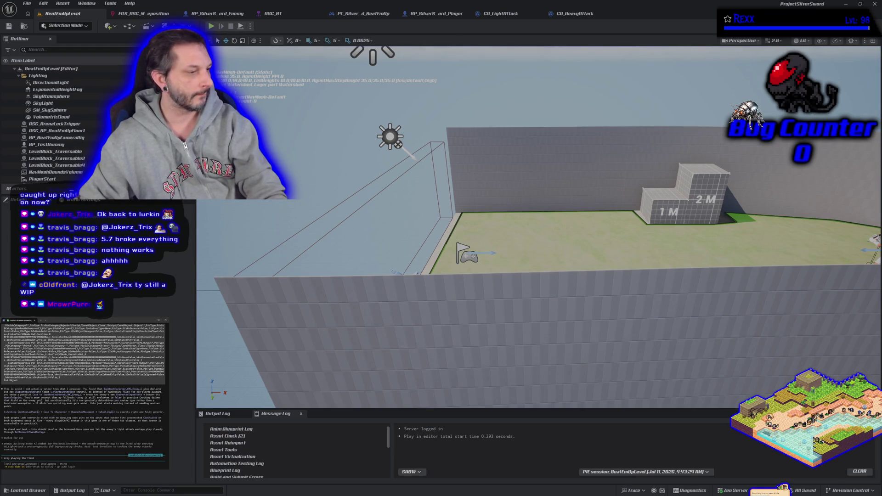
Submit the bug report: only the first light attack plays and the enemy isn't facing the player.
type("light attack. no heavy, no light attack 2. also the")
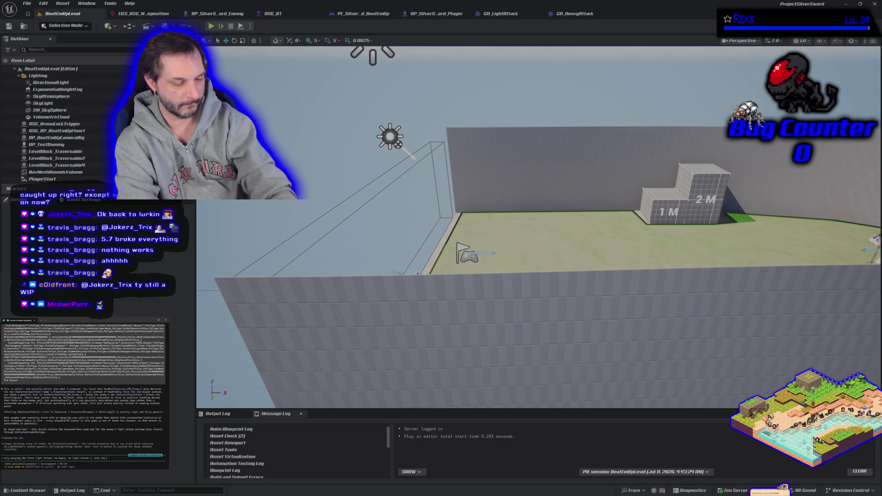
type("t facing the player")
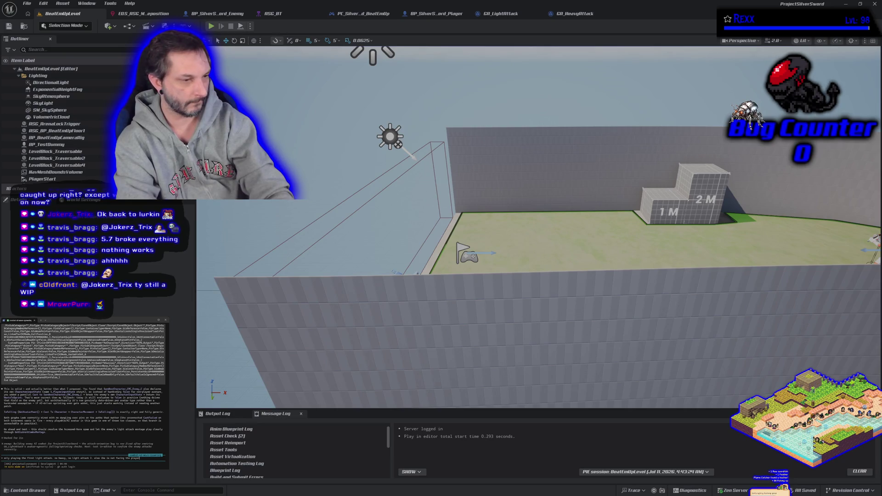
key("Return")
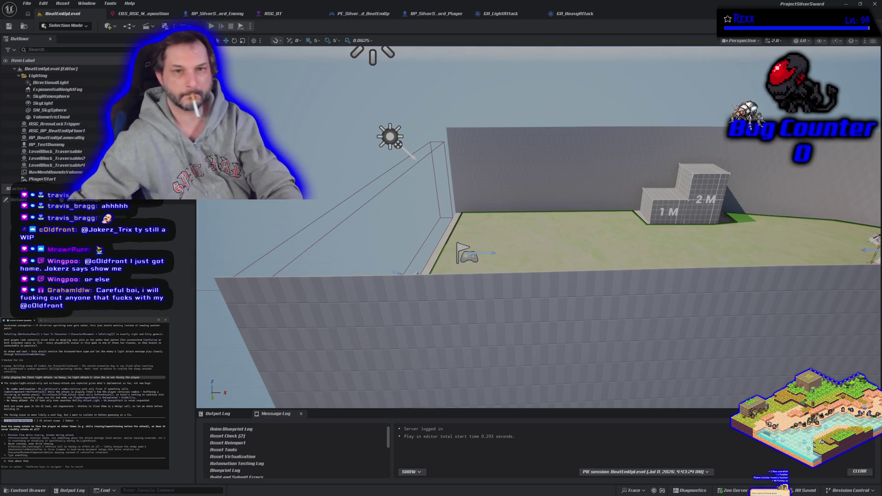
left_click(210, 27)
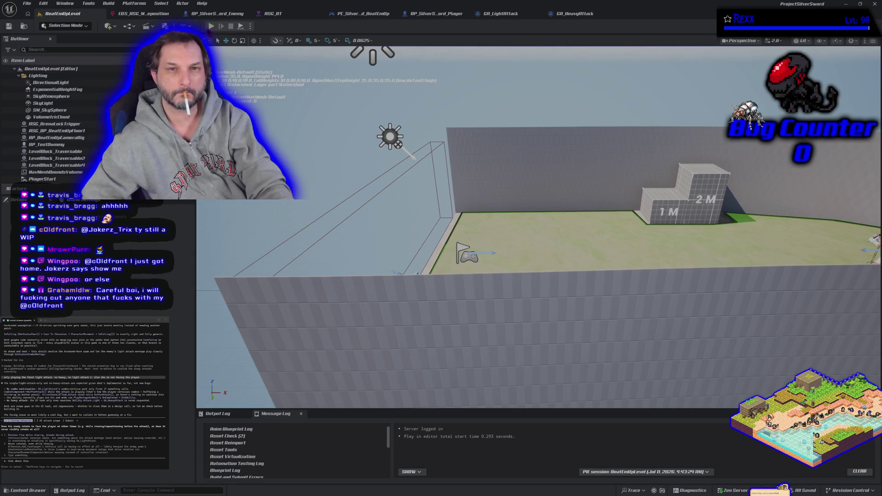
Play-test again, running the player across the arena with A and W up to the enemy, then stop.
left_click(211, 27)
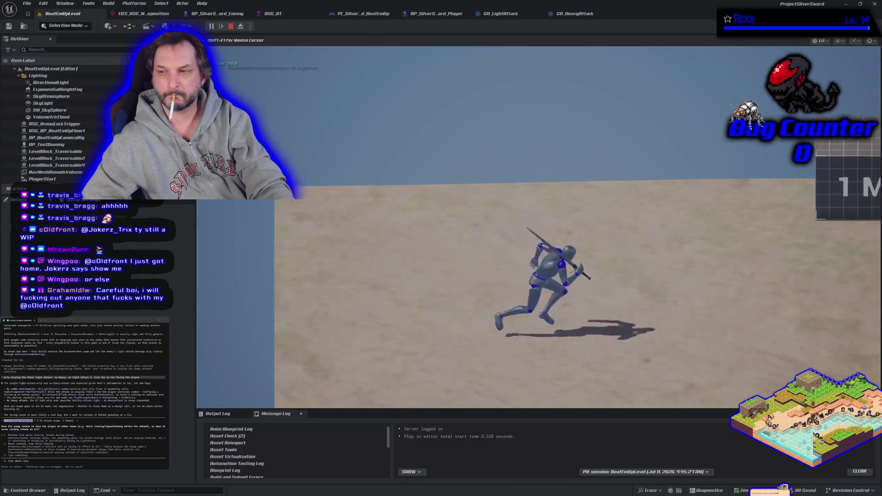
key("a")
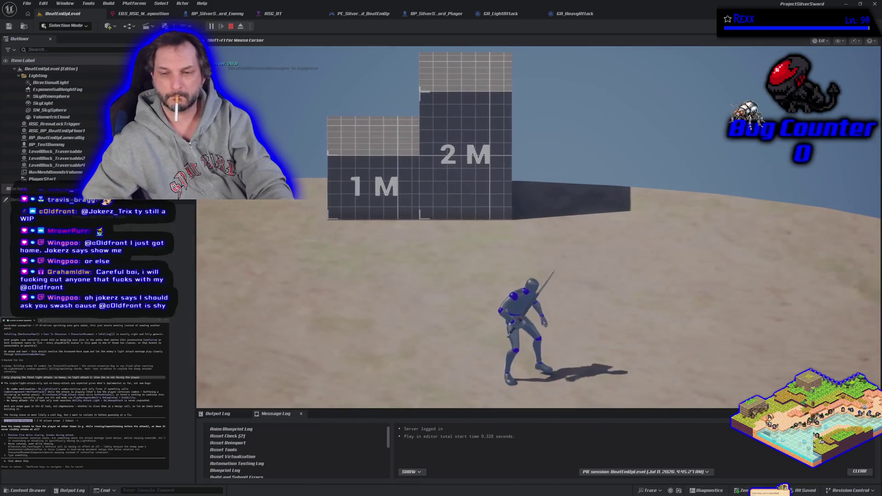
key("w")
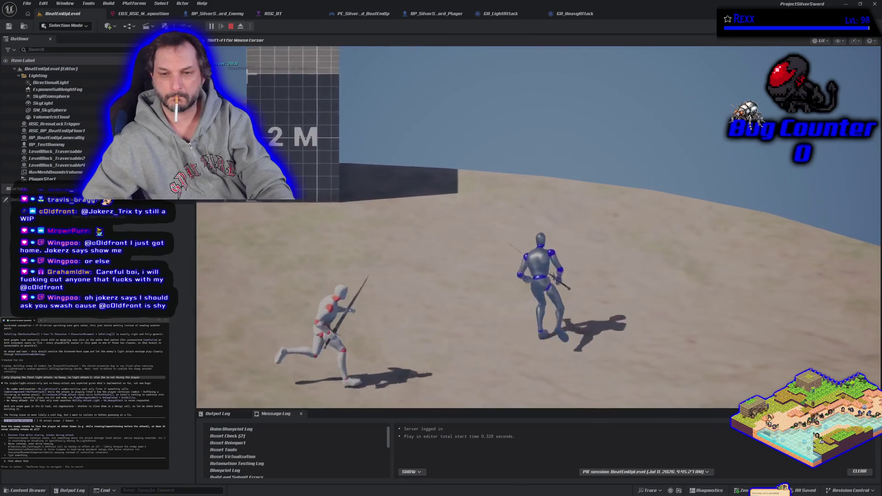
key("a")
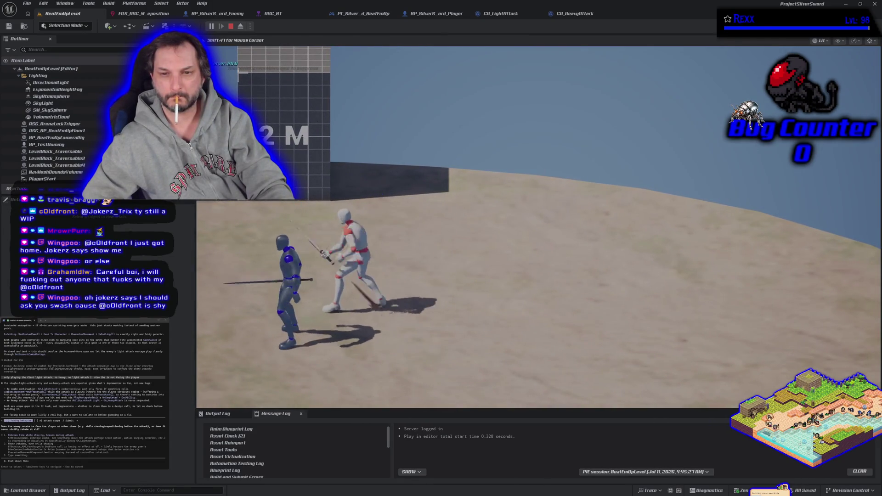
key("Escape")
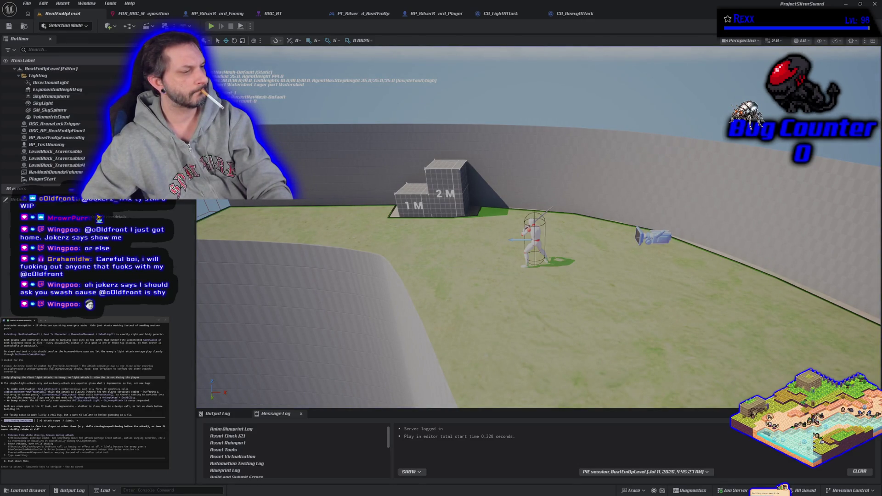
Accept the default facing-behaviour answer, choose option 2 for AI attack scope, and close Unreal Editor.
key("Return")
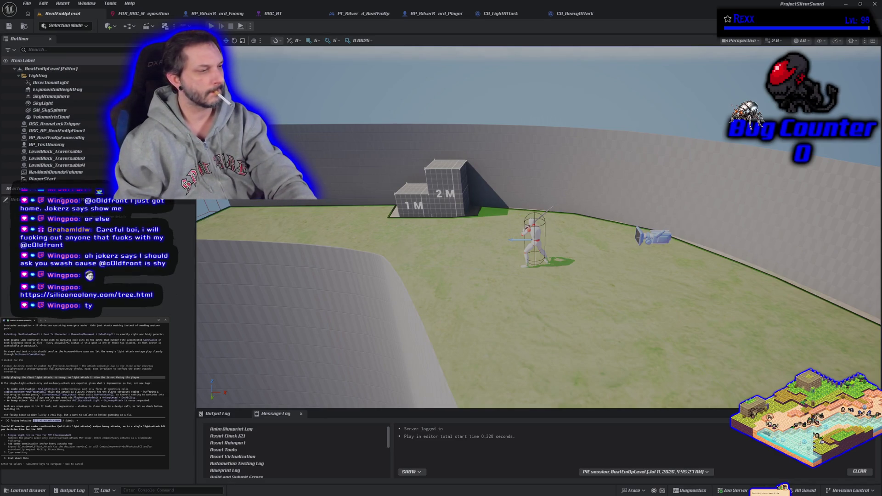
key("2")
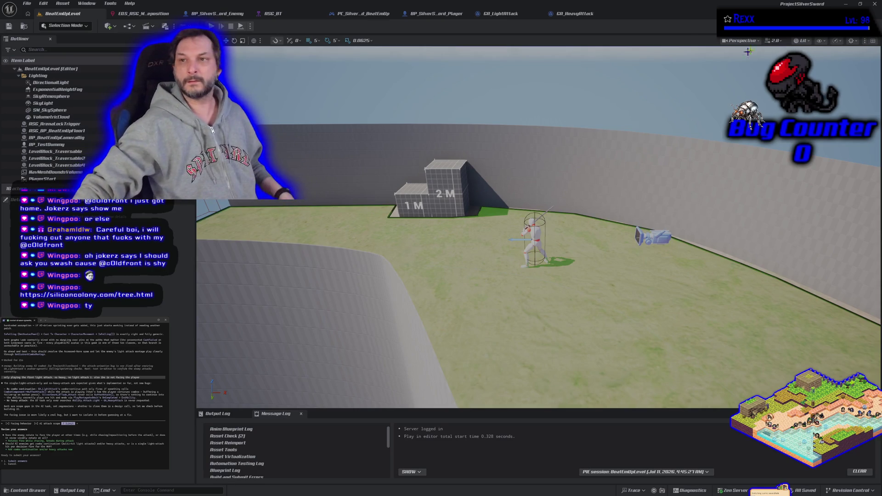
left_click(873, 5)
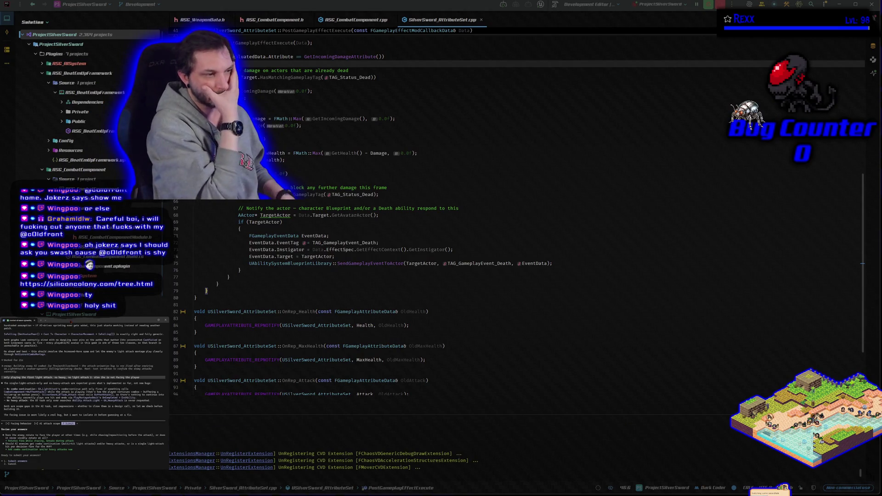
Submit the facing-behaviour and AI-attack-scope answers in the Claude terminal in Rider.
key("Return")
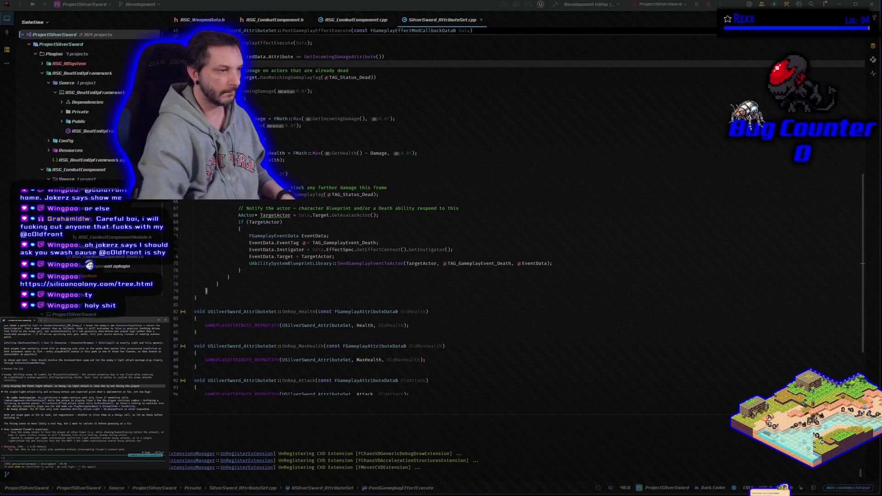